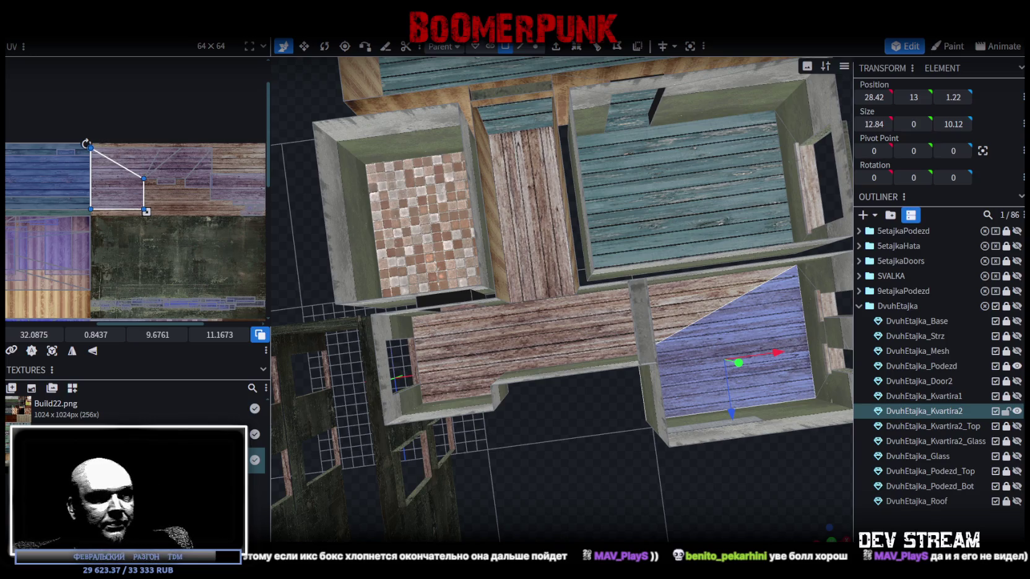
Switch from Blockbench to the Chrome window with the 'dungeon siege' Google search
{"action": "key", "text": "alt+Tab"}
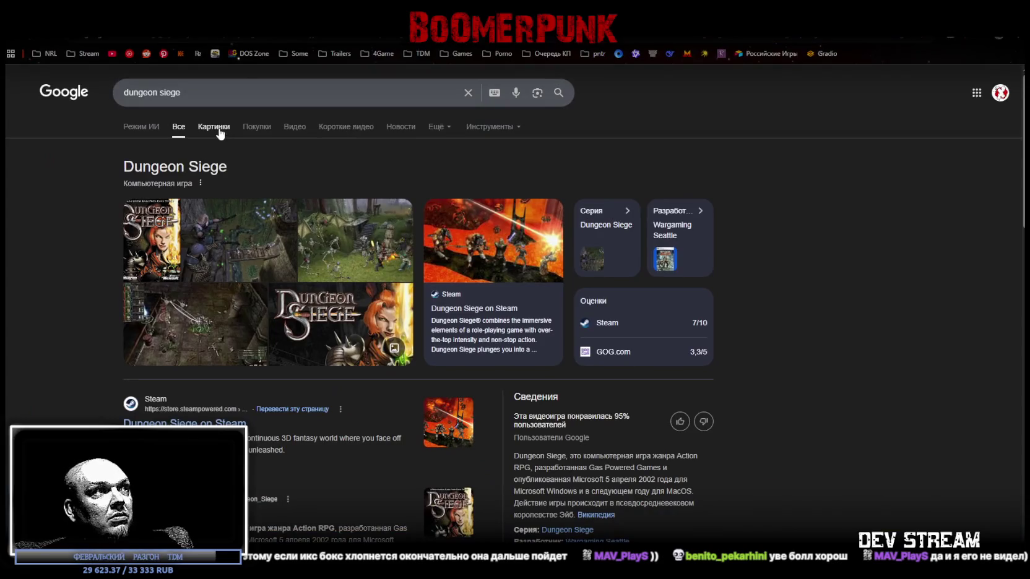
Browse Dungeon Siege image results, previewing GOG.com and Steam Community pictures, then switch to Kinopoisk
{"action": "left_click", "coordinate": [216, 128]}
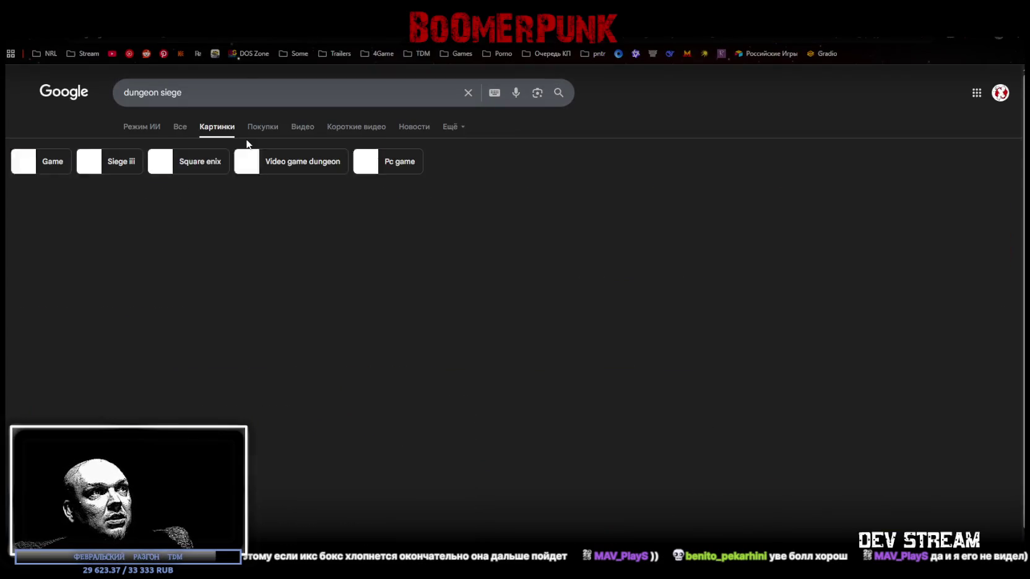
{"action": "left_click", "coordinate": [298, 252]}
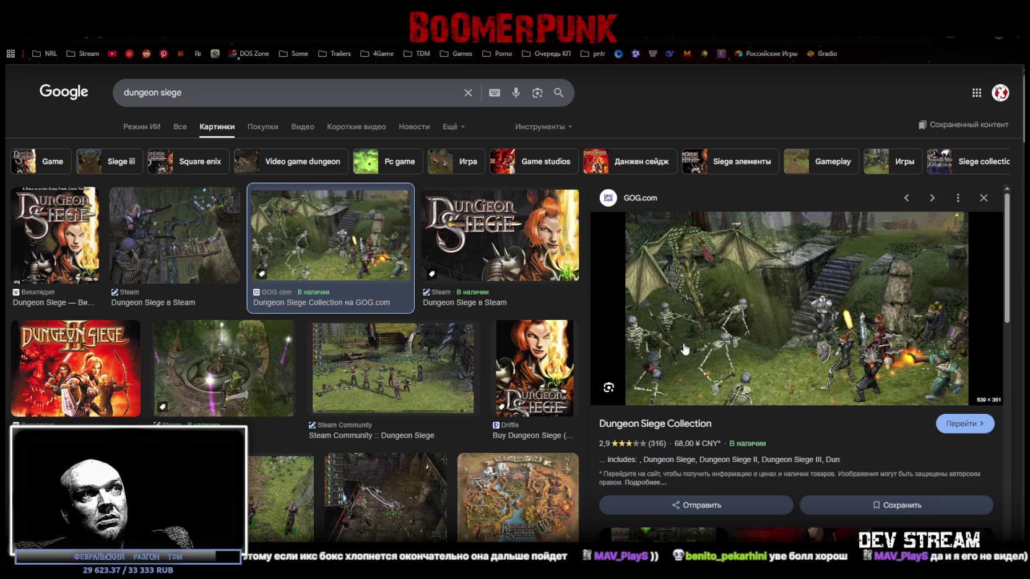
{"action": "left_click", "coordinate": [394, 364]}
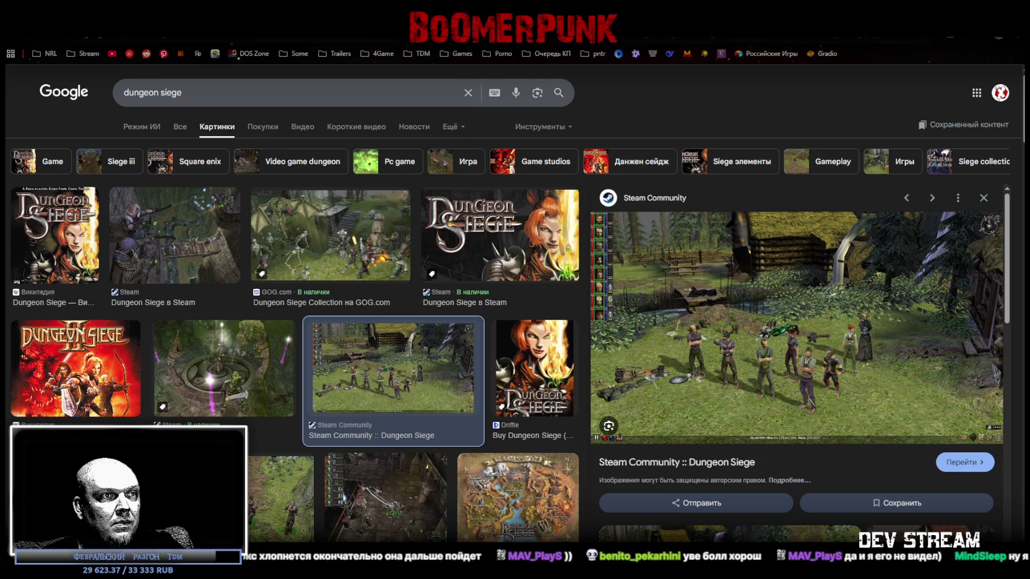
{"action": "left_click_drag", "start_coordinate": [187, 90], "coordinate": [84, 108]}
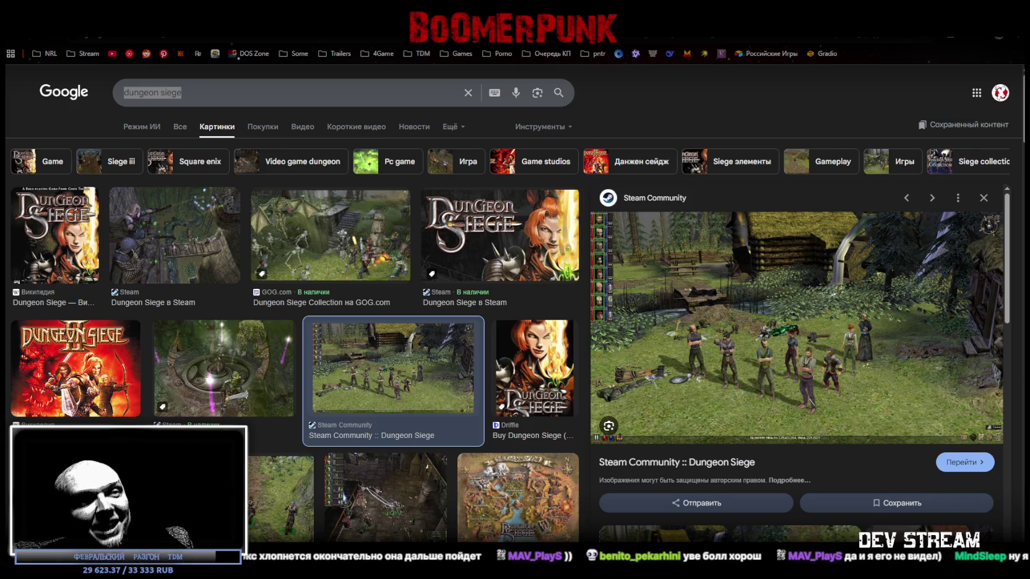
{"action": "key", "text": "alt+Tab"}
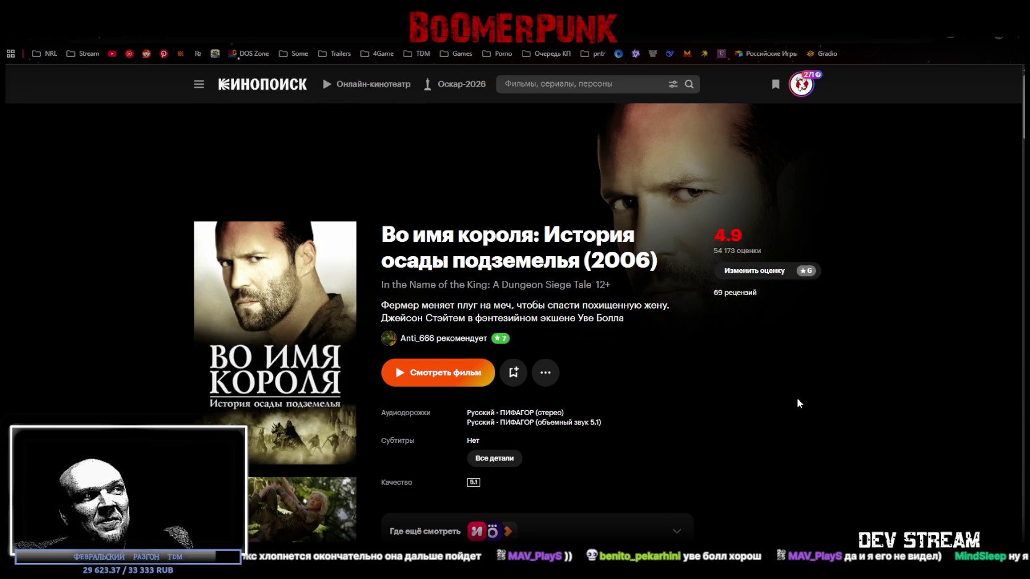
{"action": "scroll", "coordinate": [797, 402], "scroll_direction": "down", "scroll_amount": 1}
{"action": "scroll", "coordinate": [785, 391], "scroll_direction": "down", "scroll_amount": 4}
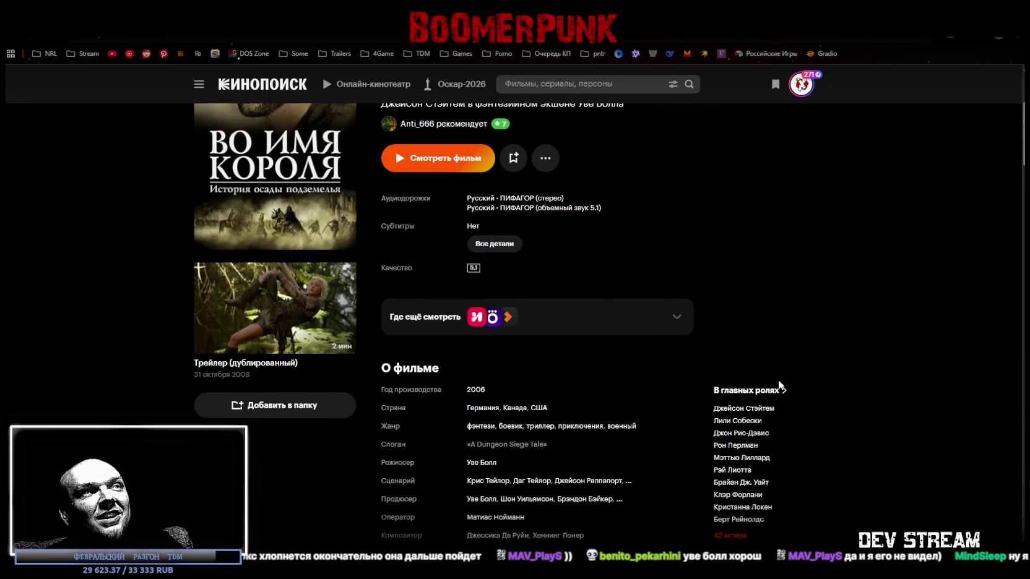
{"action": "mouse_move", "coordinate": [481, 411]}
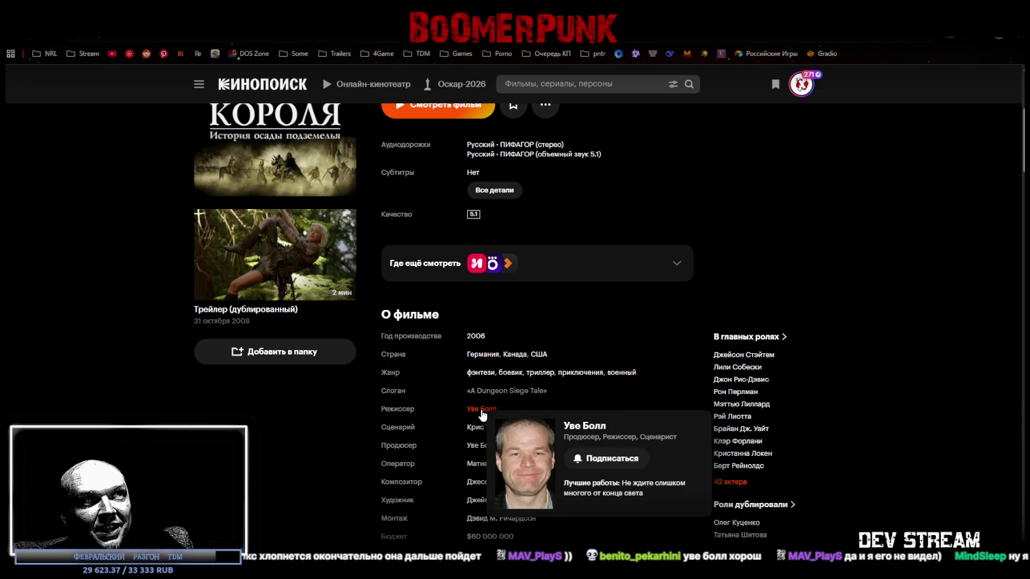
{"action": "scroll", "coordinate": [797, 272], "scroll_direction": "up", "scroll_amount": 3}
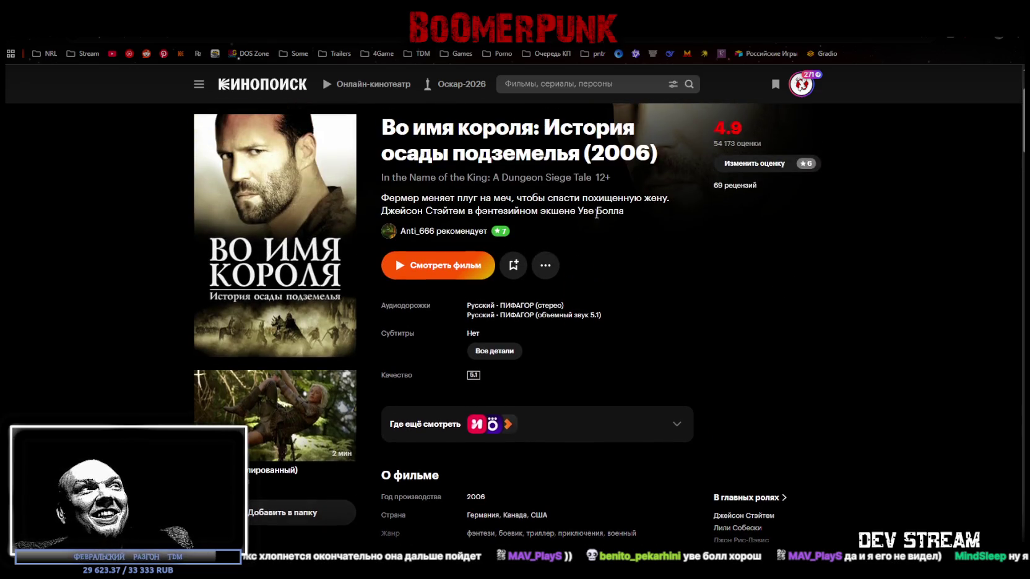
{"action": "scroll", "coordinate": [690, 314], "scroll_direction": "down", "scroll_amount": 2}
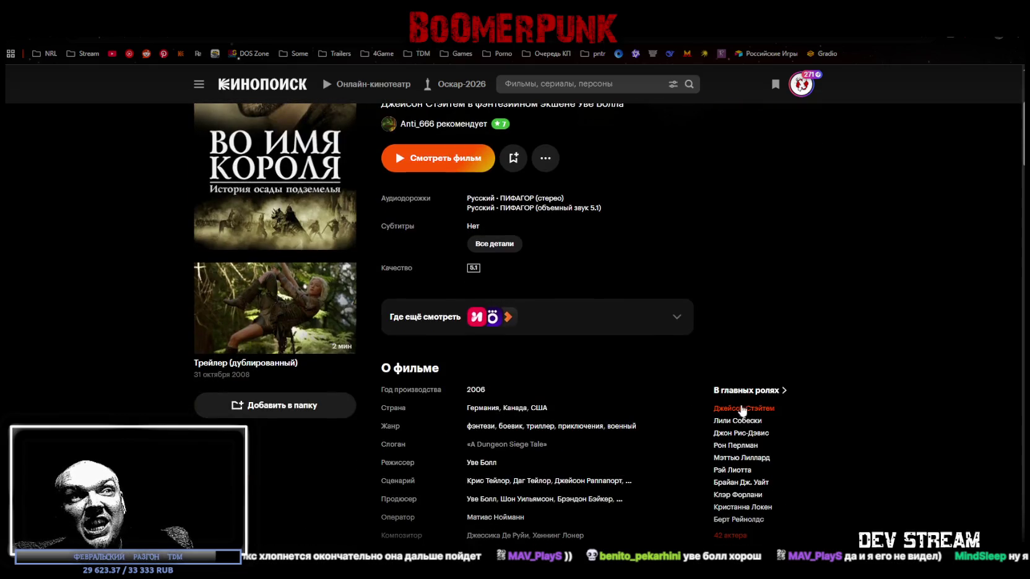
{"action": "mouse_move", "coordinate": [734, 411]}
{"action": "scroll", "coordinate": [939, 331], "scroll_direction": "down", "scroll_amount": 2}
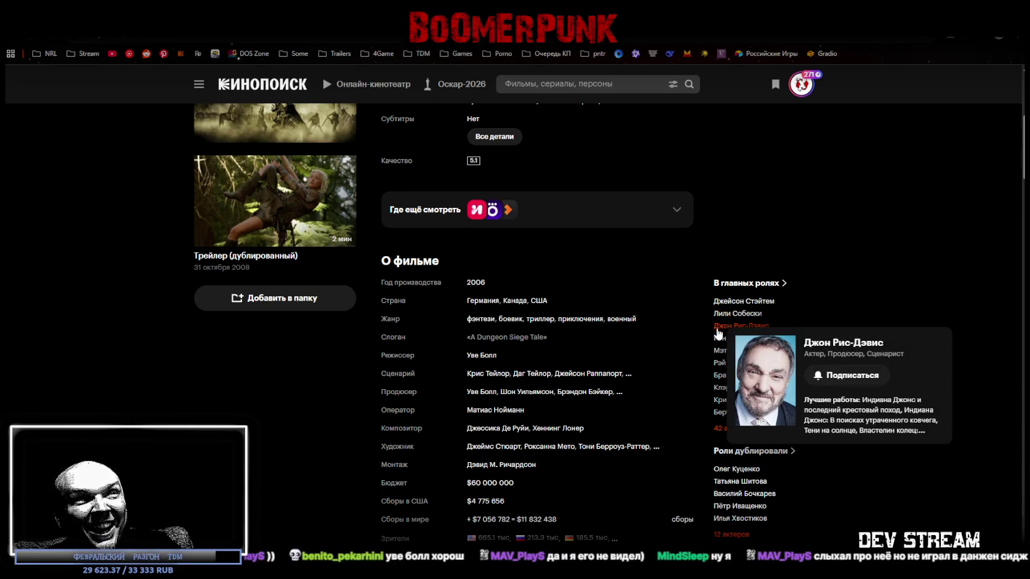
{"action": "mouse_move", "coordinate": [722, 331]}
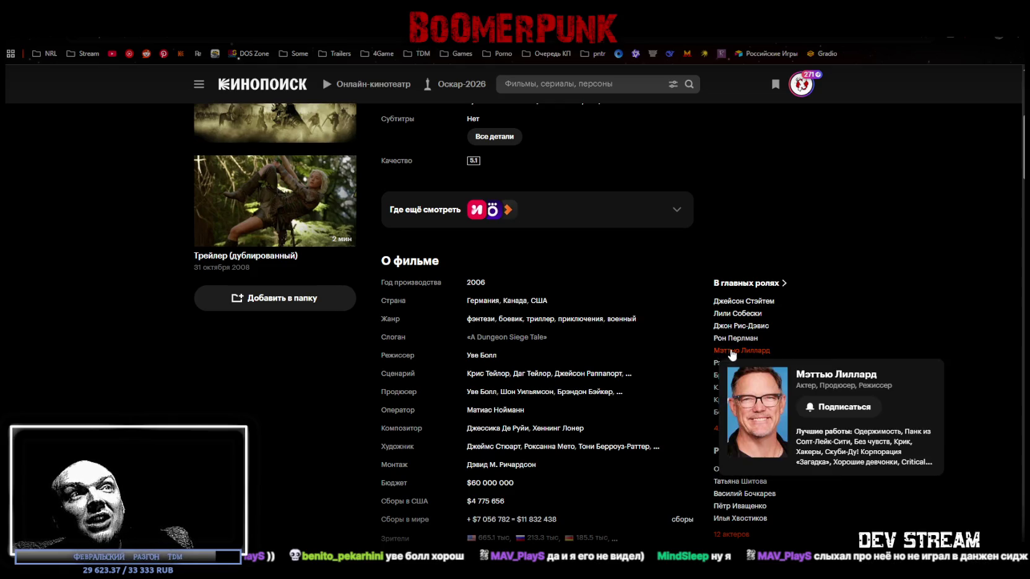
{"action": "scroll", "coordinate": [846, 315], "scroll_direction": "down", "scroll_amount": 1}
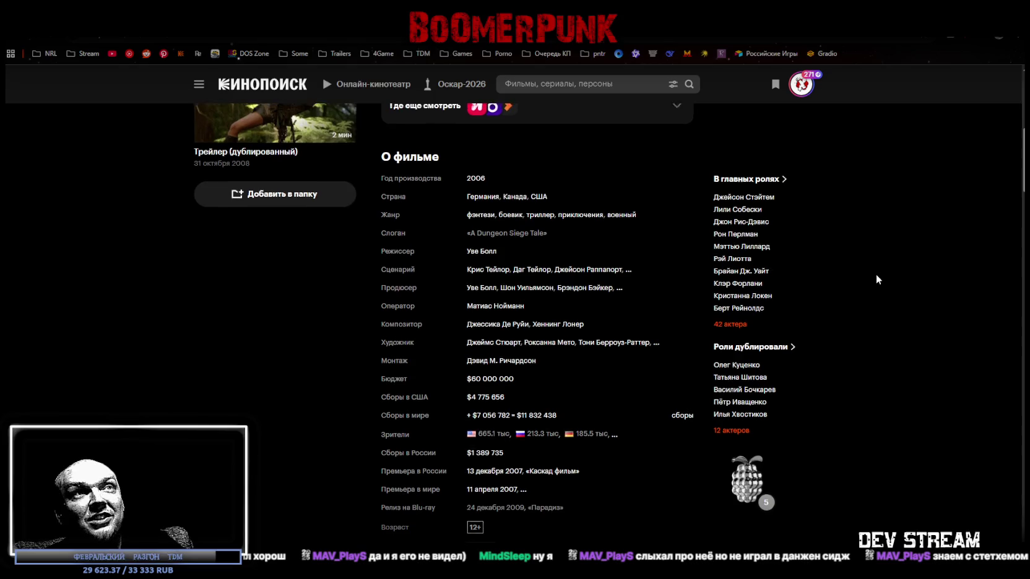
{"action": "scroll", "coordinate": [875, 274], "scroll_direction": "up", "scroll_amount": 1}
{"action": "mouse_move", "coordinate": [730, 313]}
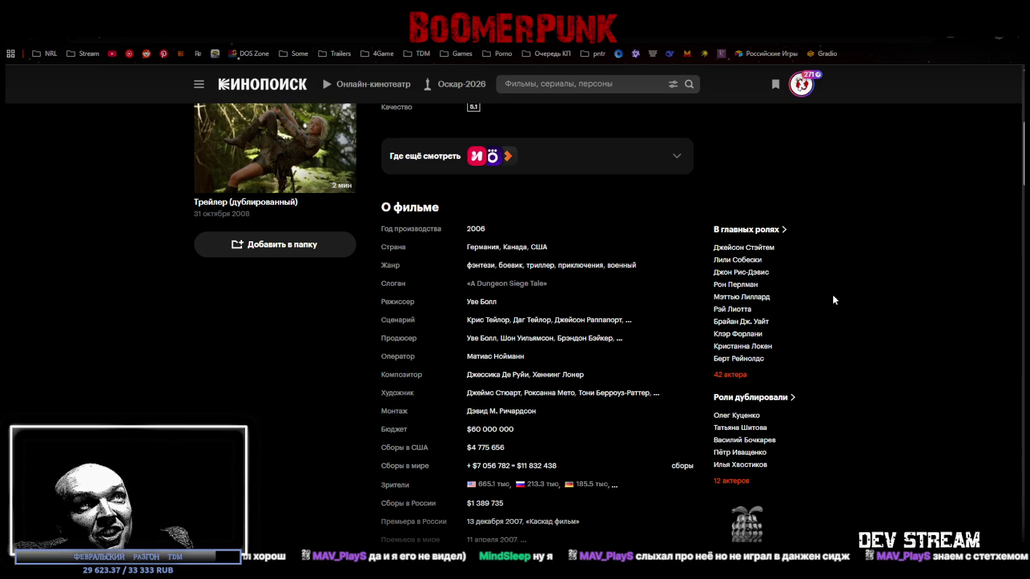
{"action": "scroll", "coordinate": [853, 332], "scroll_direction": "up", "scroll_amount": 4}
{"action": "scroll", "coordinate": [867, 332], "scroll_direction": "up", "scroll_amount": 1}
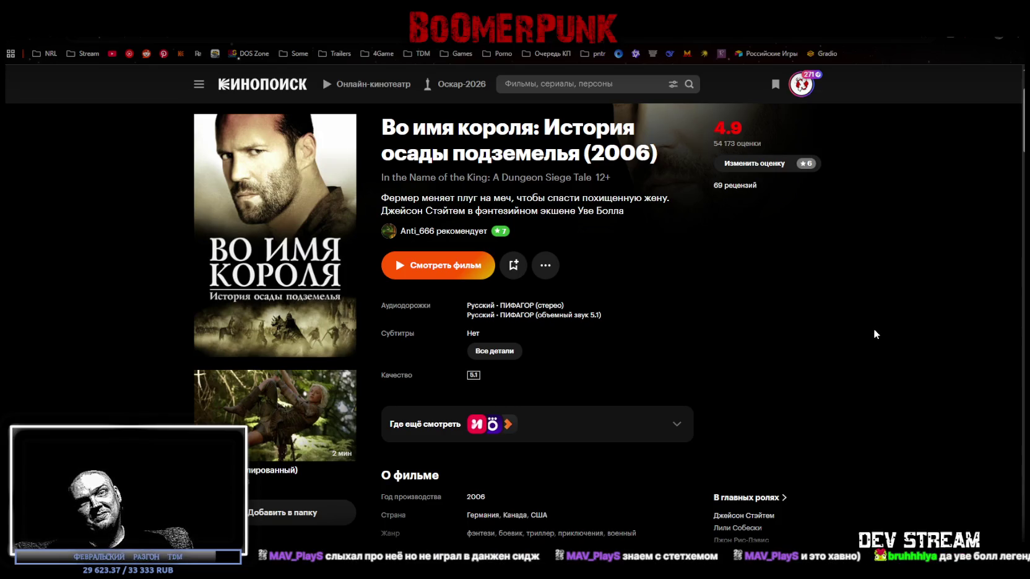
{"action": "scroll", "coordinate": [686, 292], "scroll_direction": "down", "scroll_amount": 1}
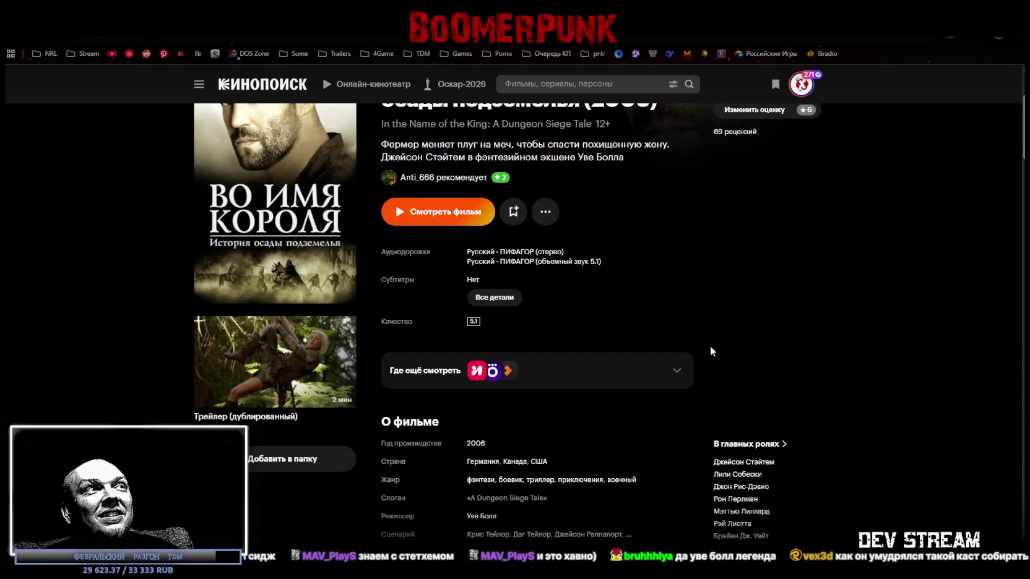
{"action": "scroll", "coordinate": [700, 341], "scroll_direction": "up", "scroll_amount": 2}
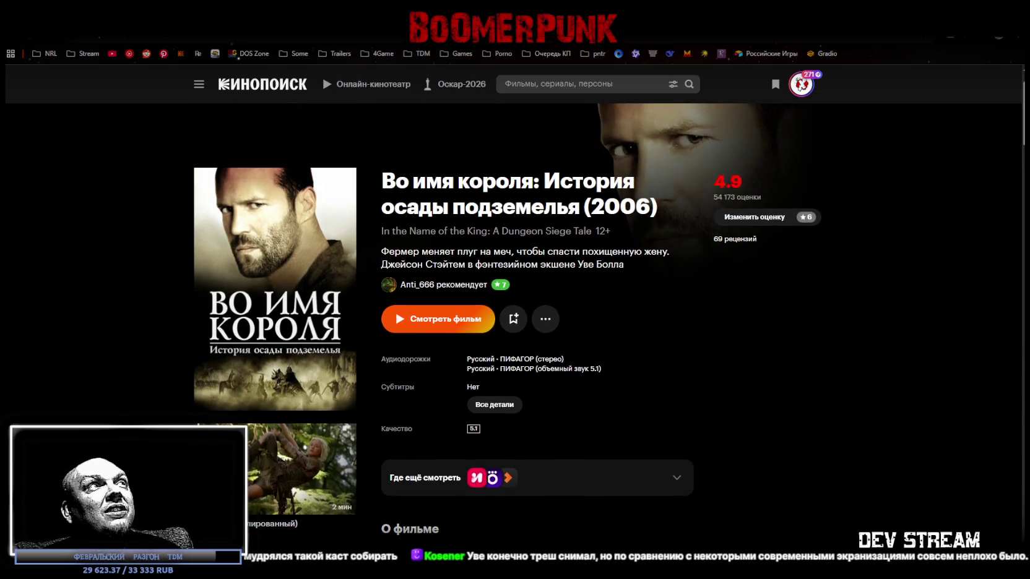
Return to the Dungeon Siege image results, scroll the preview, then switch back to Blockbench
{"action": "key", "text": "ctrl+Tab"}
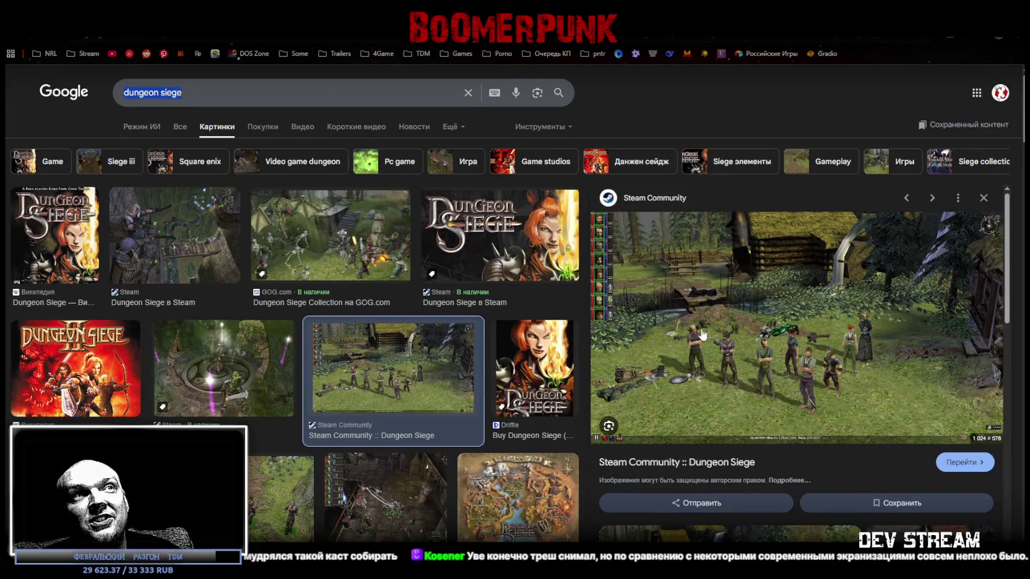
{"action": "scroll", "coordinate": [686, 338], "scroll_direction": "down", "scroll_amount": 1}
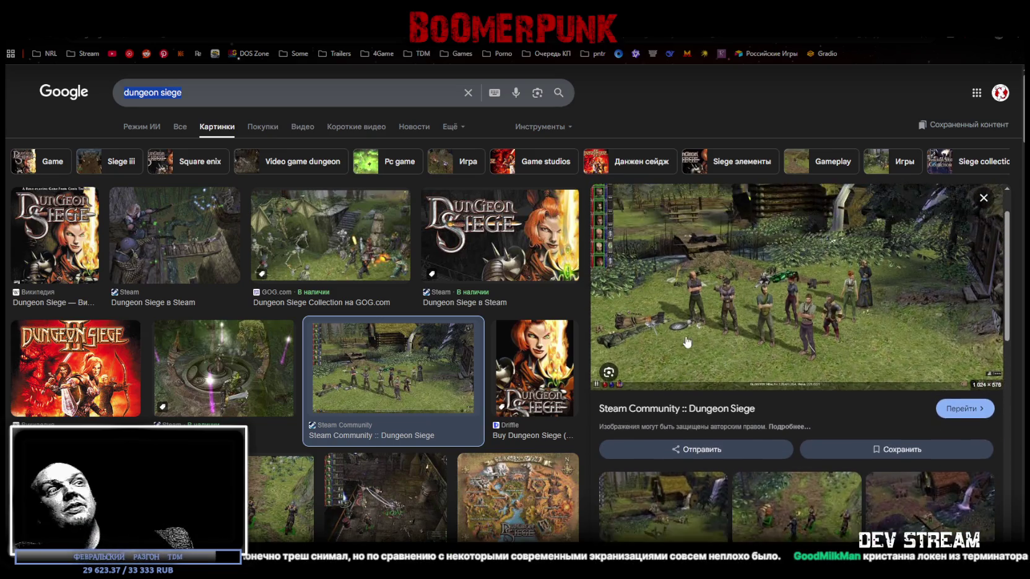
{"action": "key", "text": "alt+Tab"}
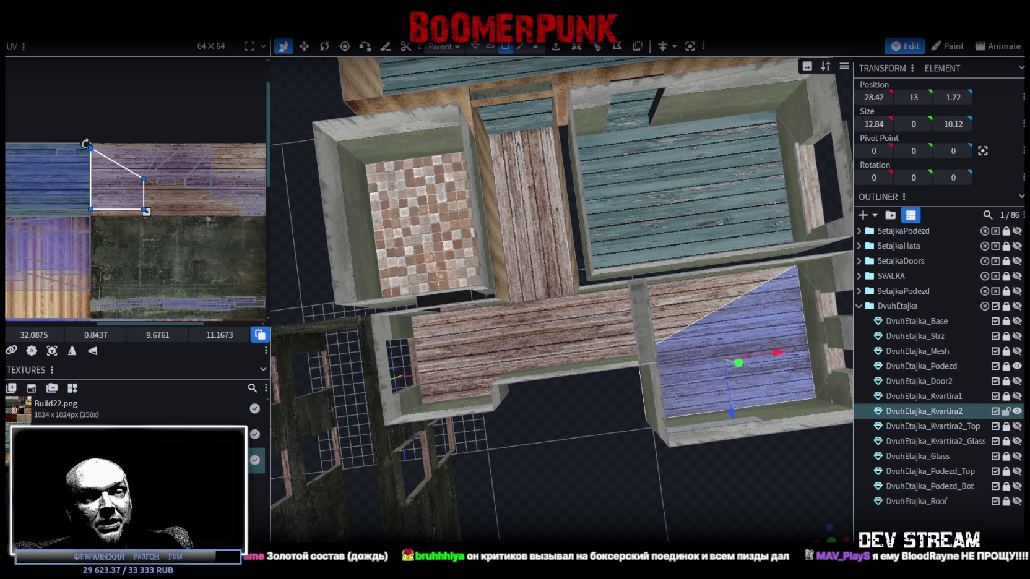
Switch to the Google image results for 'bloodrayne фильм'
{"action": "key", "text": "alt+Tab"}
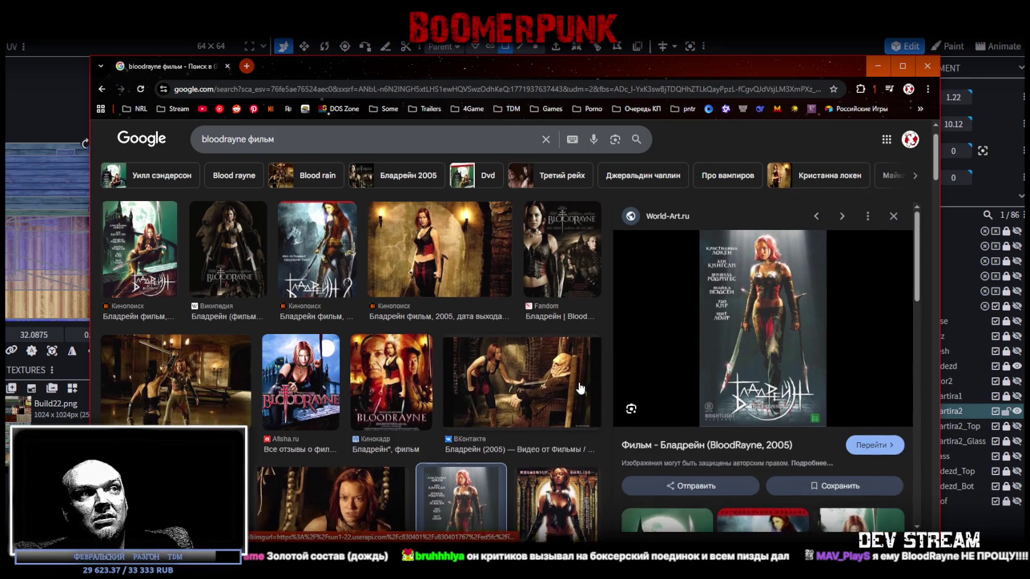
Preview several BloodRayne images, ending on the 2005 film's sword-fight still, then return to Blockbench
{"action": "scroll", "coordinate": [575, 384], "scroll_direction": "down", "scroll_amount": 2}
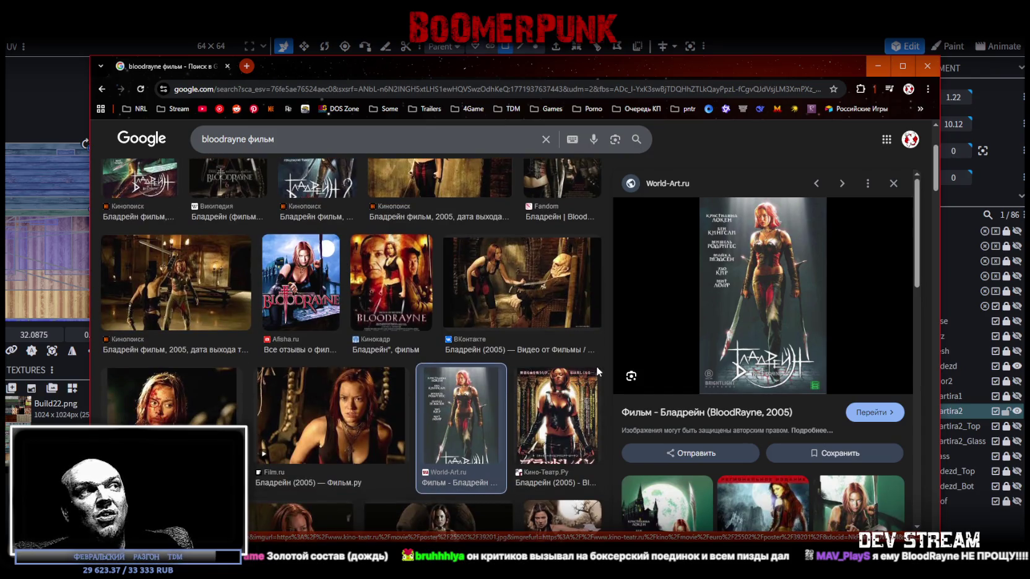
{"action": "scroll", "coordinate": [592, 368], "scroll_direction": "down", "scroll_amount": 2}
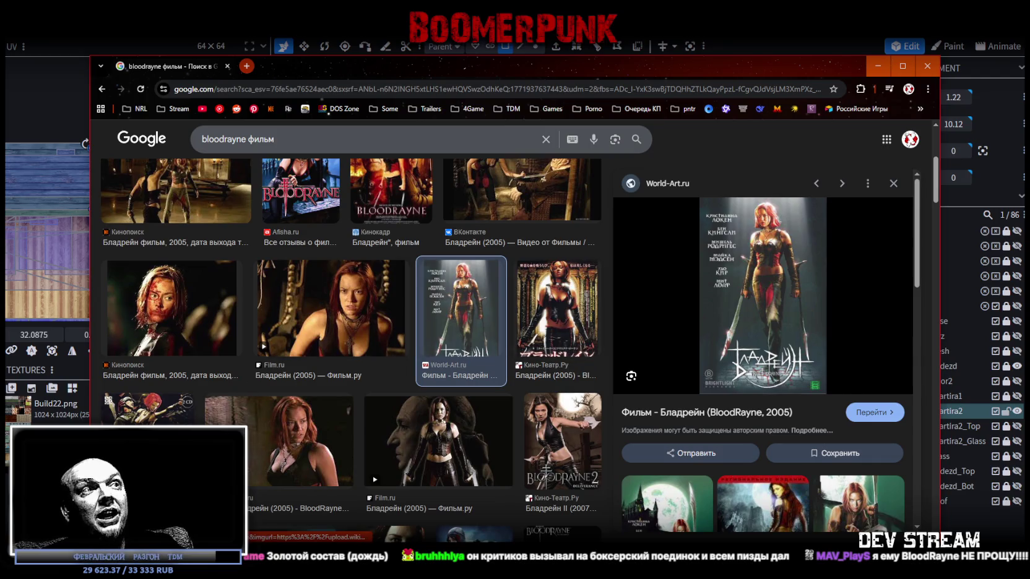
{"action": "left_click", "coordinate": [148, 409]}
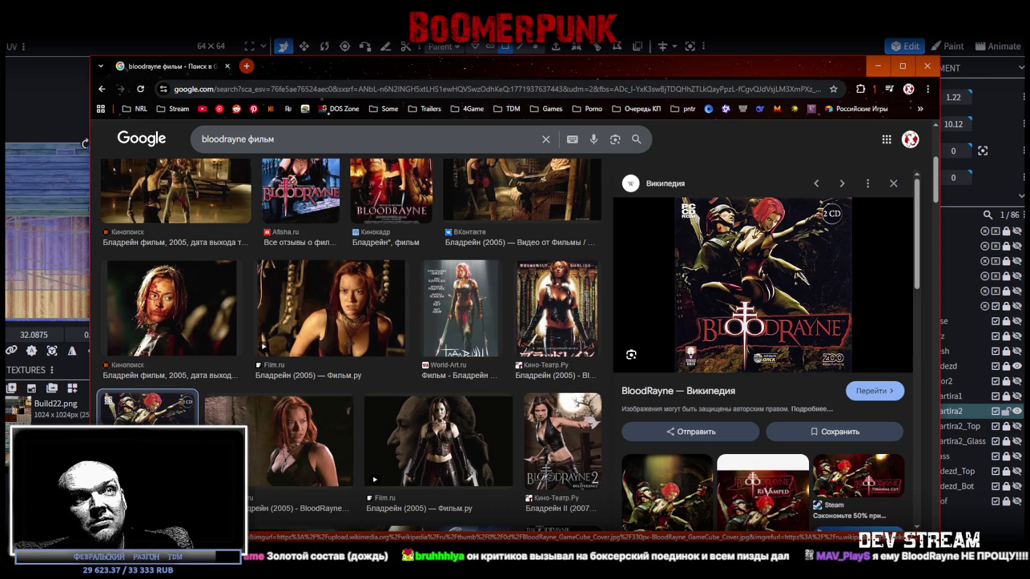
{"action": "scroll", "coordinate": [275, 372], "scroll_direction": "down", "scroll_amount": 2}
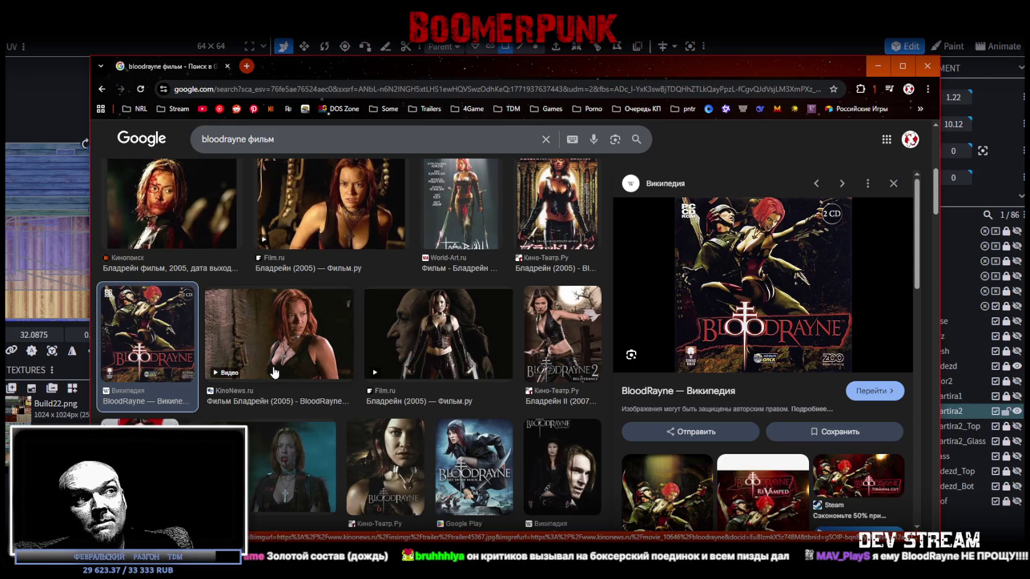
{"action": "scroll", "coordinate": [275, 372], "scroll_direction": "up", "scroll_amount": 4}
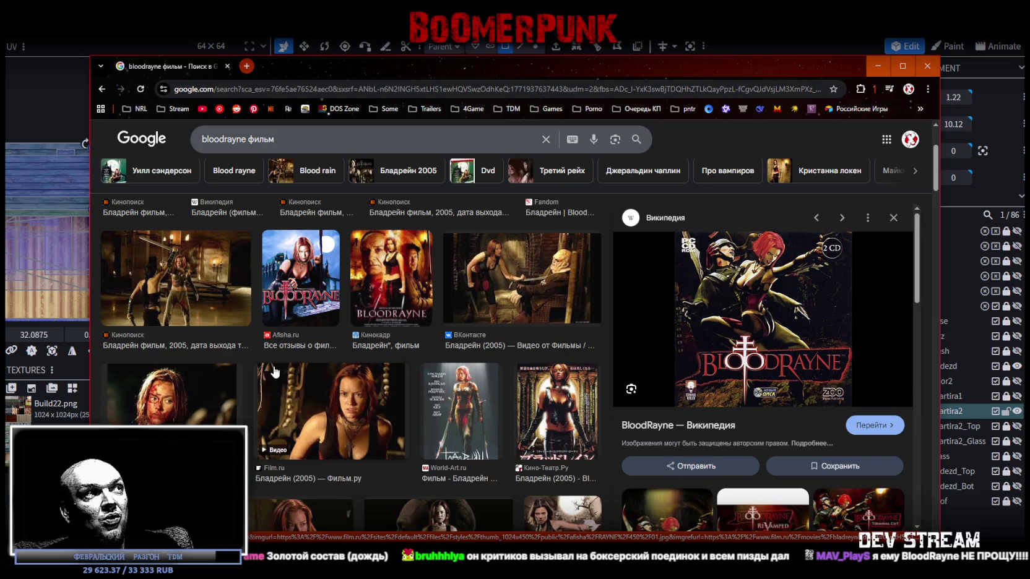
{"action": "left_click", "coordinate": [198, 290]}
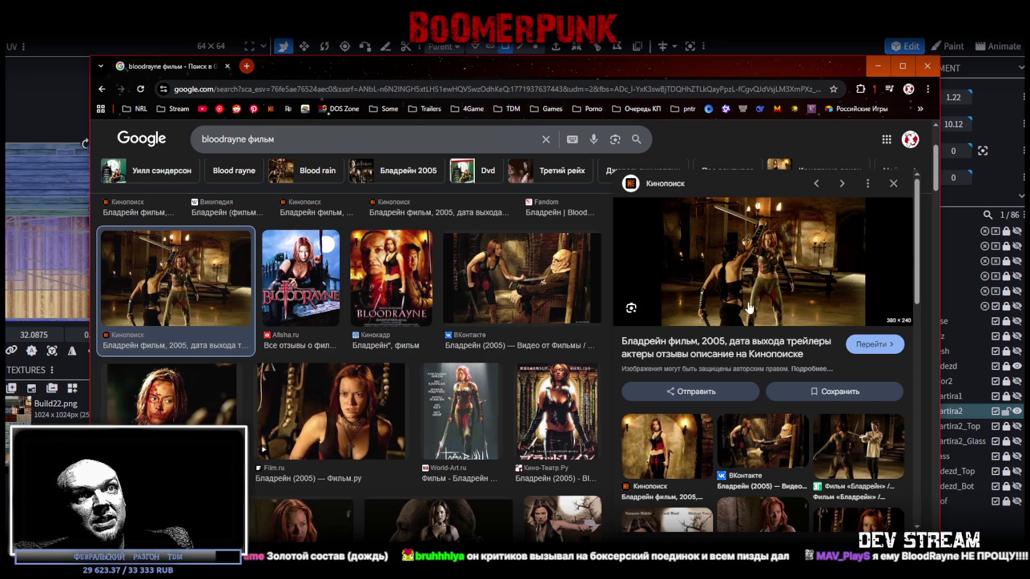
{"action": "left_click", "coordinate": [844, 464]}
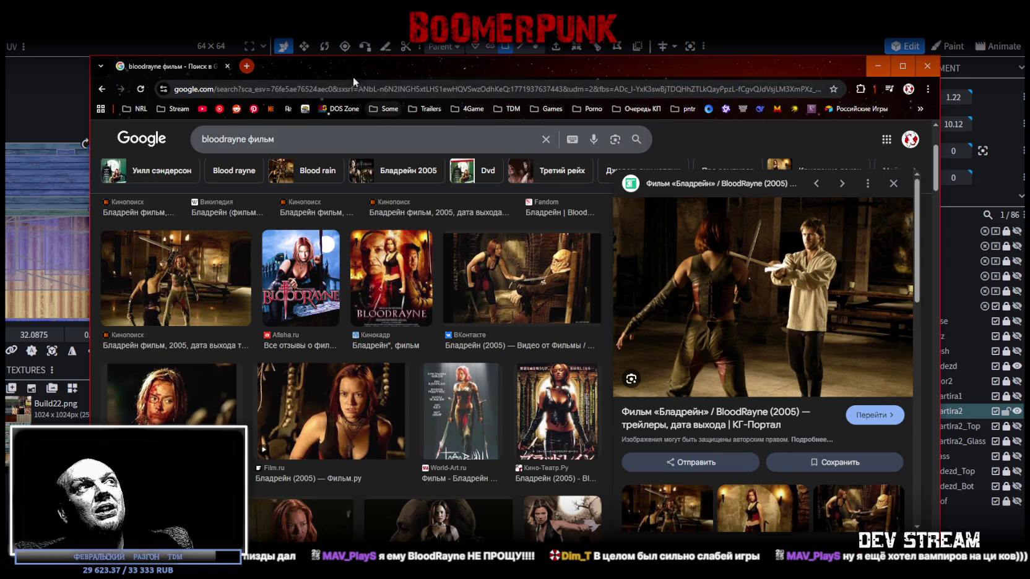
{"action": "key", "text": "alt+Tab"}
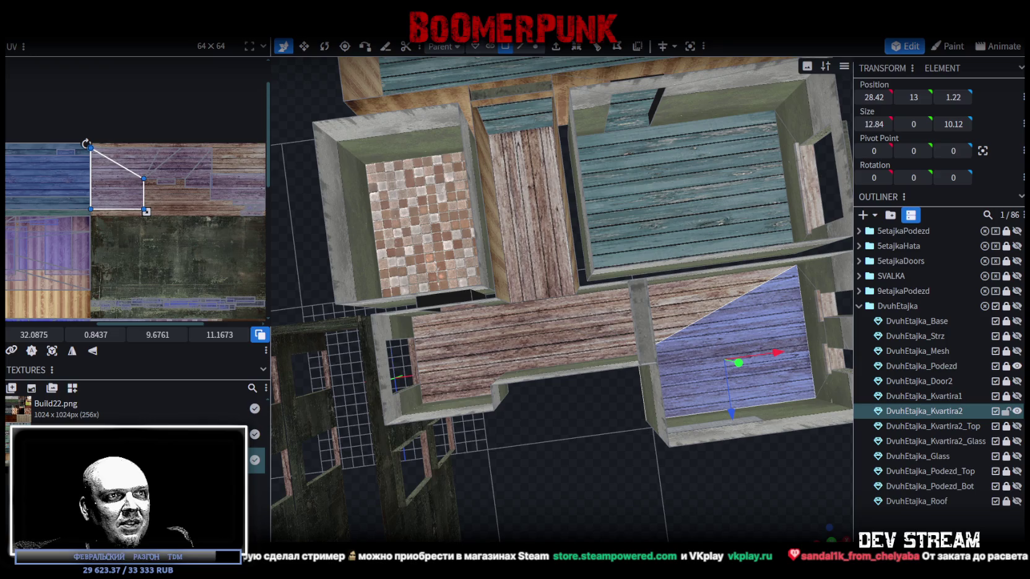
{"action": "key", "text": "alt+Tab"}
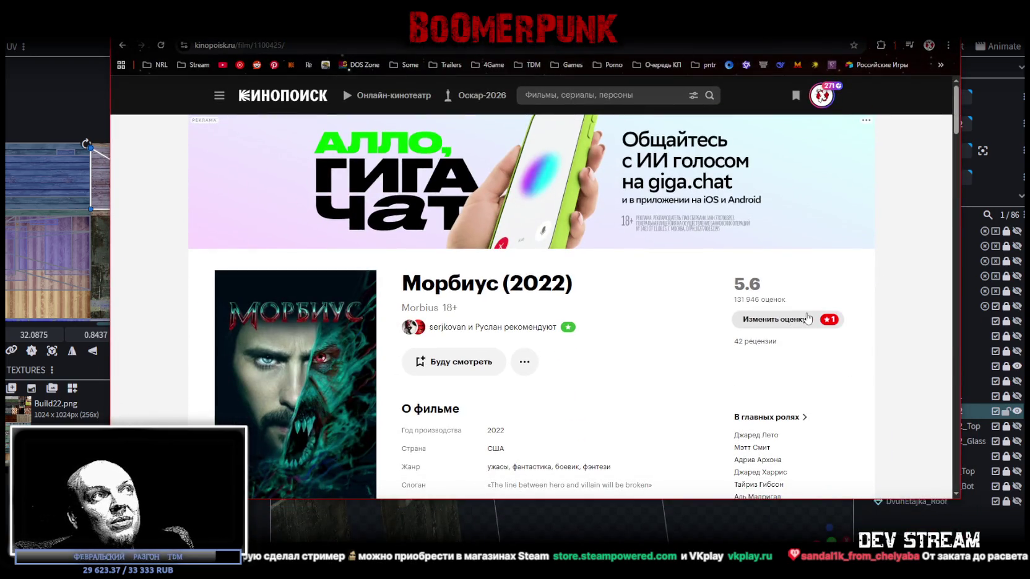
Scroll the Morbius (2022) Kinopoisk page, reposition the browser window, then close the browser
{"action": "scroll", "coordinate": [291, 398], "scroll_direction": "down", "scroll_amount": 3}
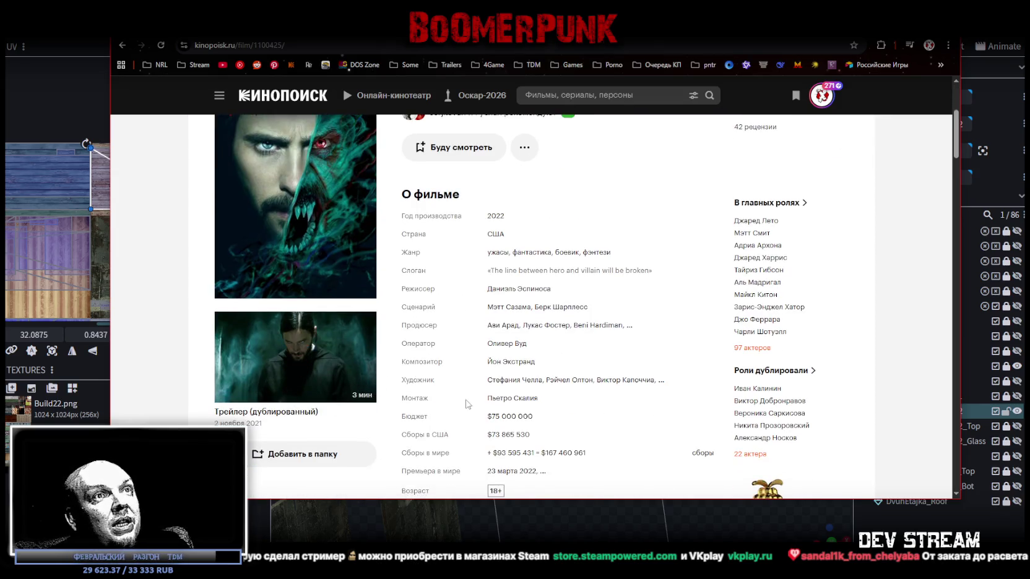
{"action": "scroll", "coordinate": [480, 396], "scroll_direction": "down", "scroll_amount": 2}
{"action": "scroll", "coordinate": [461, 396], "scroll_direction": "up", "scroll_amount": 4}
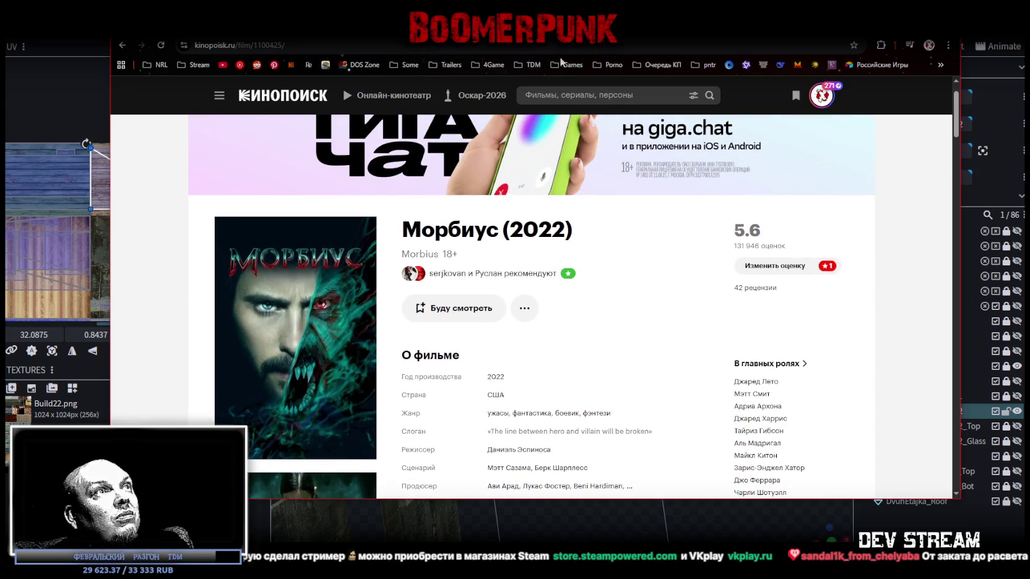
{"action": "left_click_drag", "start_coordinate": [558, 37], "coordinate": [540, 85]}
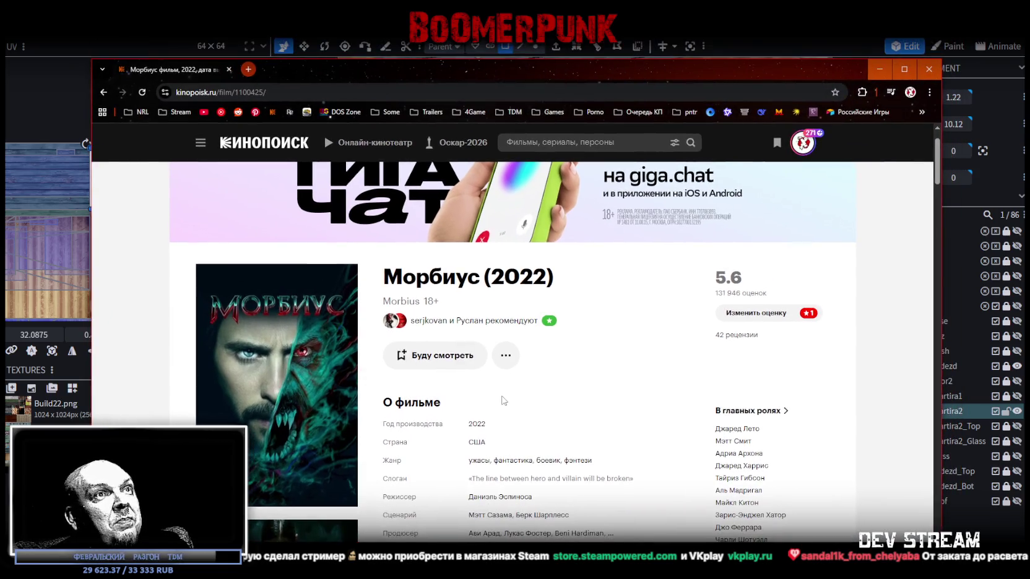
{"action": "scroll", "coordinate": [504, 396], "scroll_direction": "down", "scroll_amount": 2}
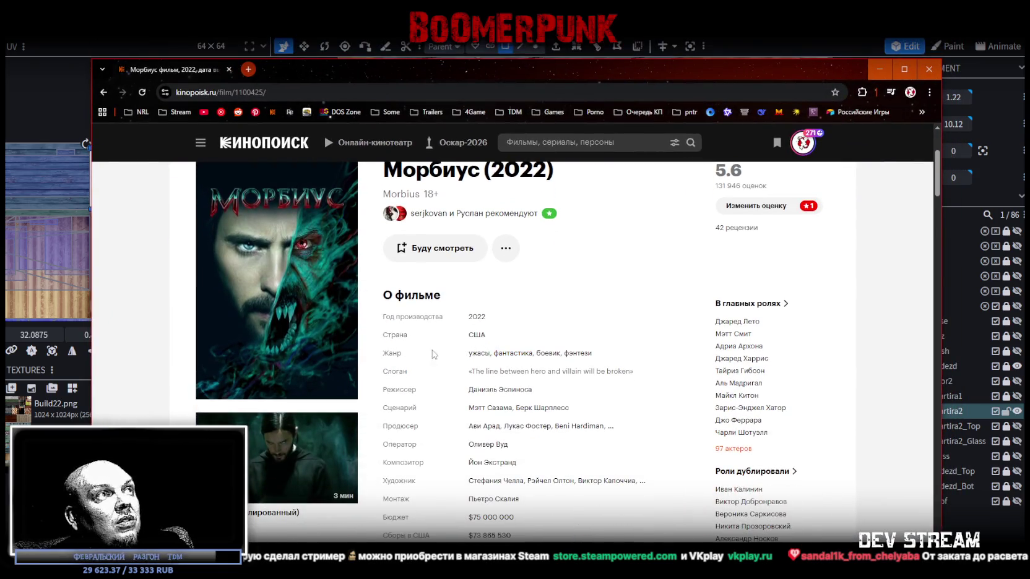
{"action": "scroll", "coordinate": [422, 374], "scroll_direction": "down", "scroll_amount": 1}
{"action": "scroll", "coordinate": [422, 374], "scroll_direction": "down", "scroll_amount": 2}
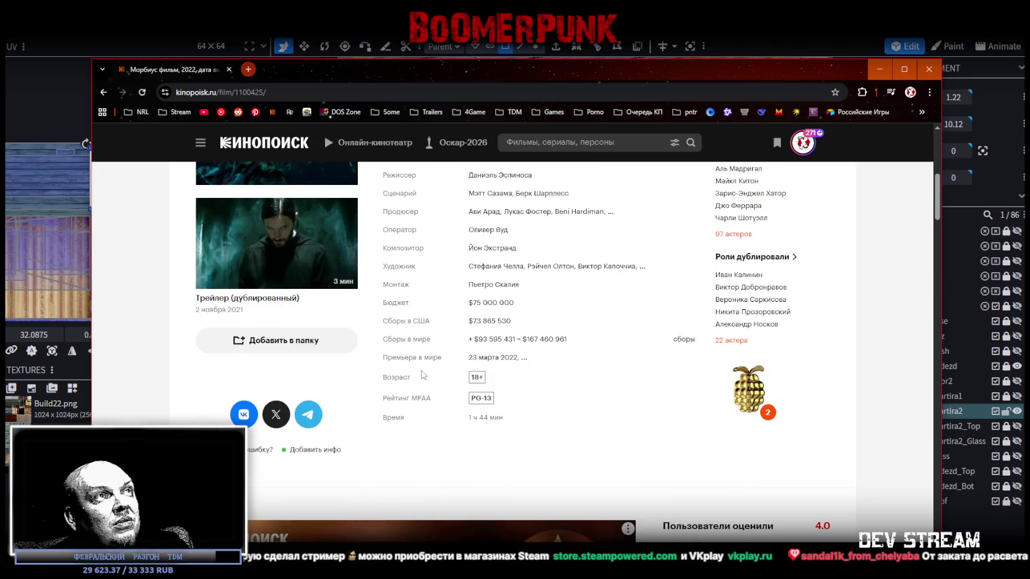
{"action": "scroll", "coordinate": [425, 351], "scroll_direction": "up", "scroll_amount": 2}
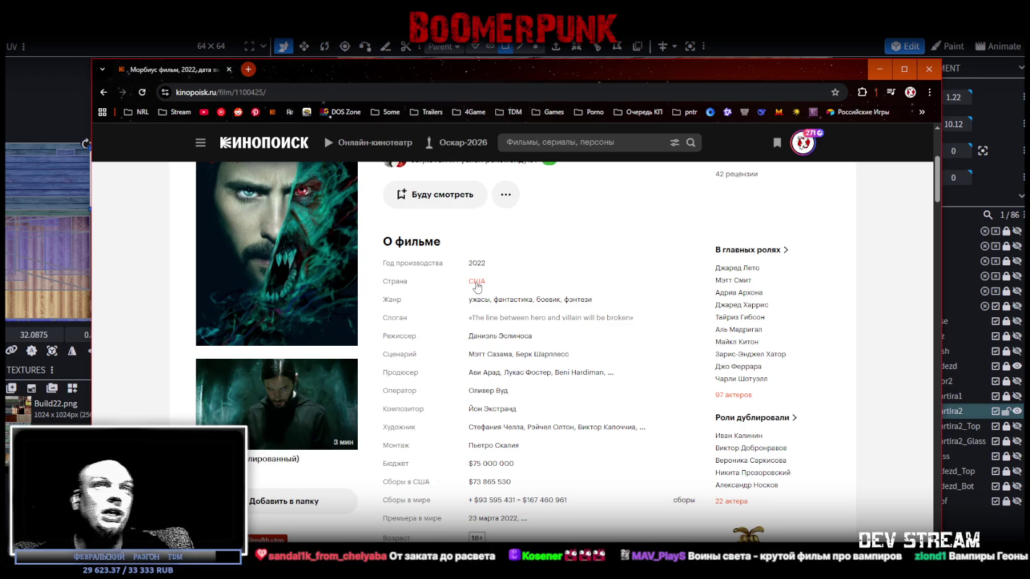
{"action": "left_click_drag", "start_coordinate": [684, 77], "coordinate": [667, 88]}
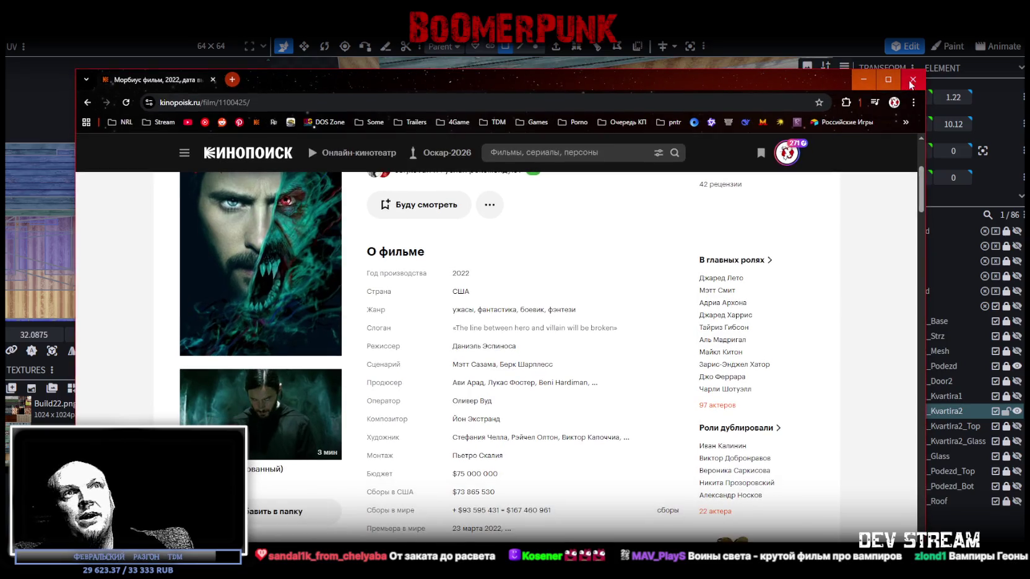
{"action": "left_click", "coordinate": [912, 80]}
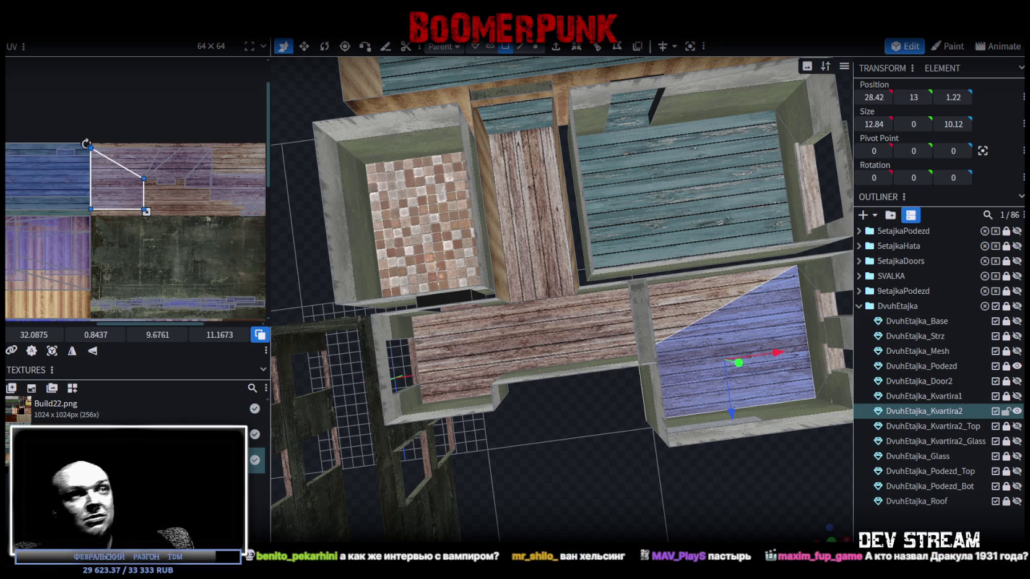
{"action": "scroll", "coordinate": [749, 368], "scroll_direction": "down", "scroll_amount": 5}
{"action": "mouse_move", "coordinate": [748, 368]}
{"action": "left_mouse_down"}
{"action": "mouse_move", "coordinate": [626, 403]}
{"action": "mouse_move", "coordinate": [788, 317]}
{"action": "left_mouse_up"}
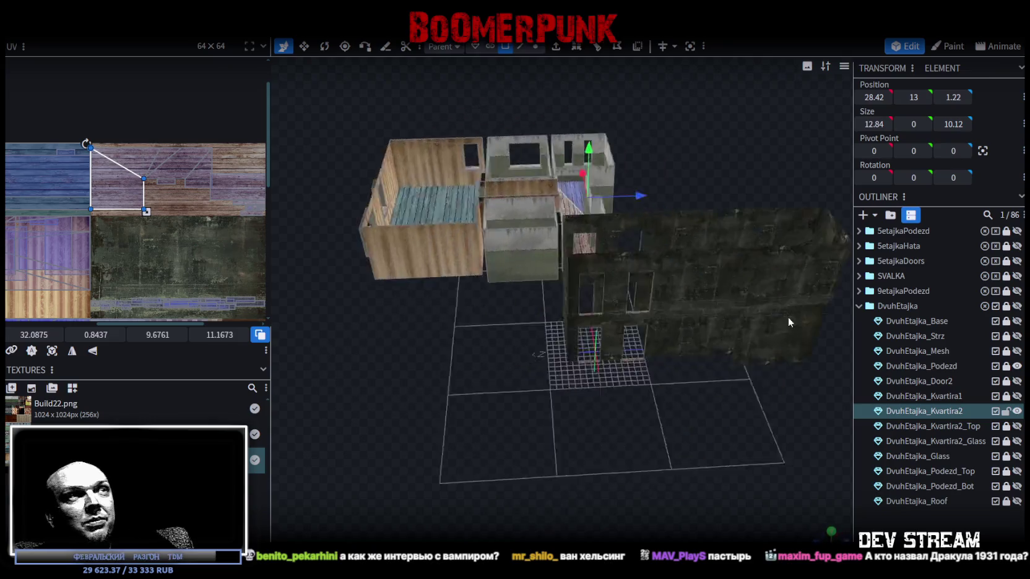
{"action": "scroll", "coordinate": [674, 355], "scroll_direction": "up", "scroll_amount": 5}
{"action": "left_click", "coordinate": [563, 259]}
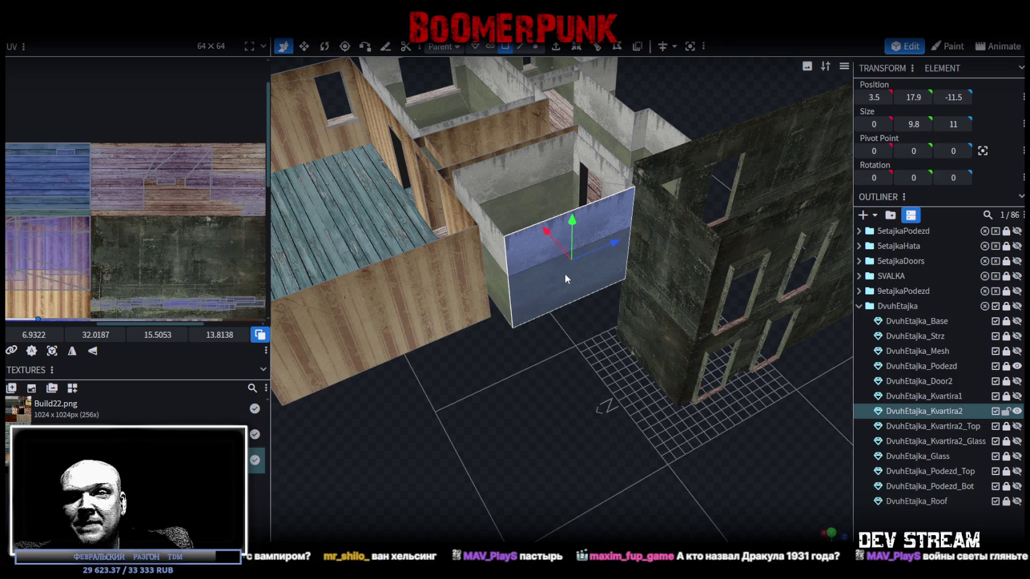
{"action": "left_click", "coordinate": [501, 273]}
{"action": "mouse_move", "coordinate": [506, 384]}
{"action": "left_mouse_down"}
{"action": "mouse_move", "coordinate": [531, 392]}
{"action": "mouse_move", "coordinate": [553, 195]}
{"action": "left_mouse_up"}
{"action": "left_click", "coordinate": [569, 236]}
{"action": "left_click", "coordinate": [612, 286]}
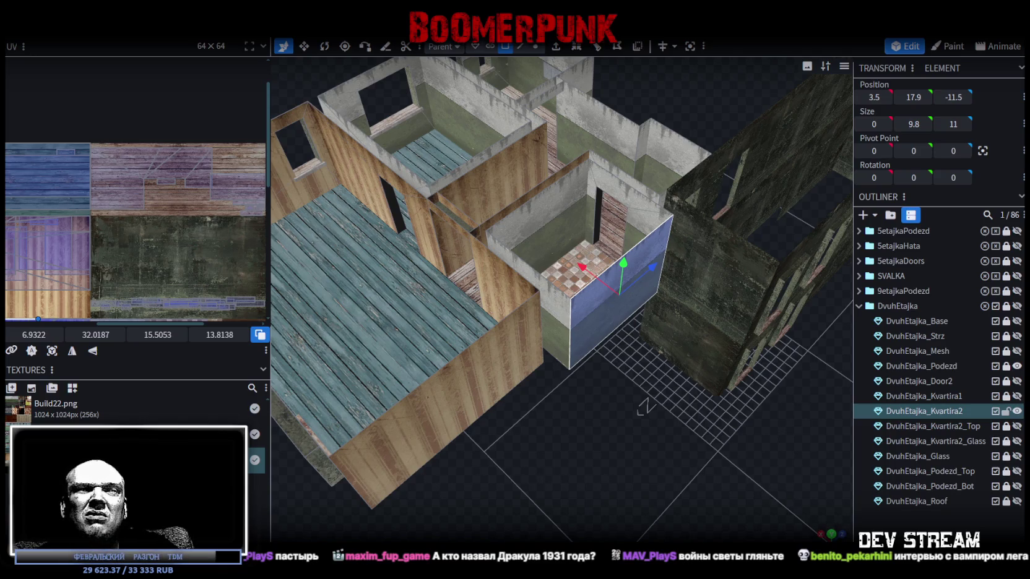
{"action": "mouse_move", "coordinate": [578, 327]}
{"action": "left_mouse_down"}
{"action": "mouse_move", "coordinate": [670, 444]}
{"action": "mouse_move", "coordinate": [819, 451]}
{"action": "left_mouse_up"}
{"action": "scroll", "coordinate": [656, 447], "scroll_direction": "up", "scroll_amount": 3}
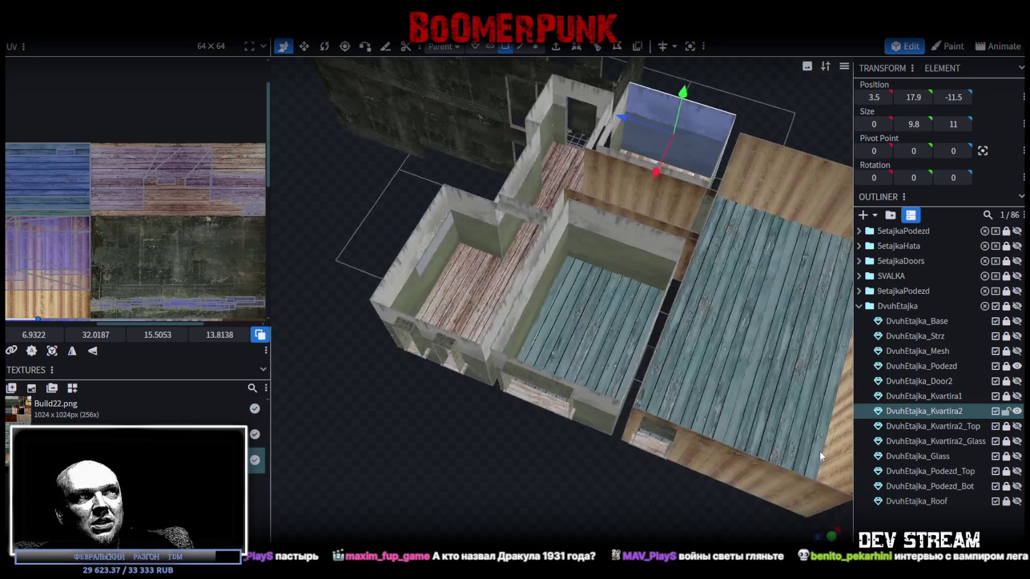
{"action": "mouse_move", "coordinate": [571, 479]}
{"action": "left_mouse_down"}
{"action": "mouse_move", "coordinate": [614, 482]}
{"action": "mouse_move", "coordinate": [548, 477]}
{"action": "mouse_move", "coordinate": [569, 468]}
{"action": "mouse_move", "coordinate": [498, 447]}
{"action": "mouse_move", "coordinate": [473, 456]}
{"action": "left_mouse_up"}
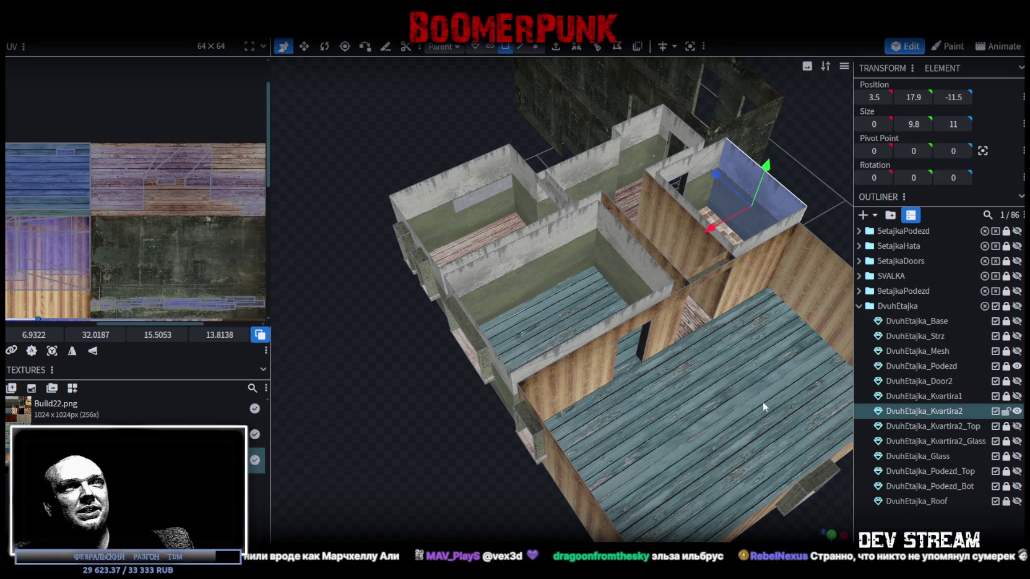
Select the thin 5×1 wall strip and move its UV to a different atlas patch
{"action": "scroll", "coordinate": [762, 401], "scroll_direction": "down", "scroll_amount": 5}
{"action": "mouse_move", "coordinate": [688, 290]}
{"action": "left_mouse_down"}
{"action": "mouse_move", "coordinate": [758, 269]}
{"action": "mouse_move", "coordinate": [641, 266]}
{"action": "left_mouse_up"}
{"action": "scroll", "coordinate": [759, 270], "scroll_direction": "up", "scroll_amount": 5}
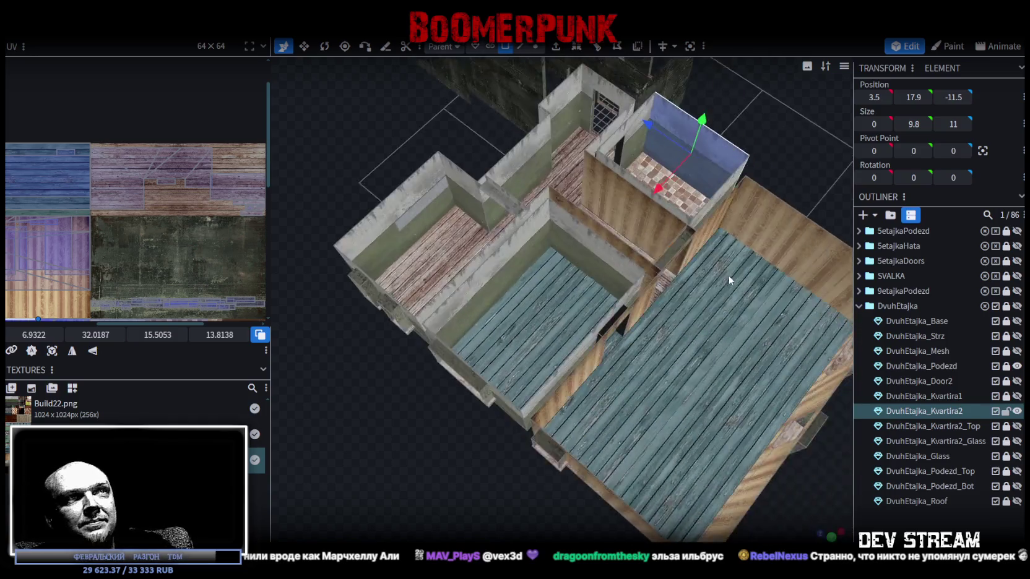
{"action": "left_click", "coordinate": [643, 266]}
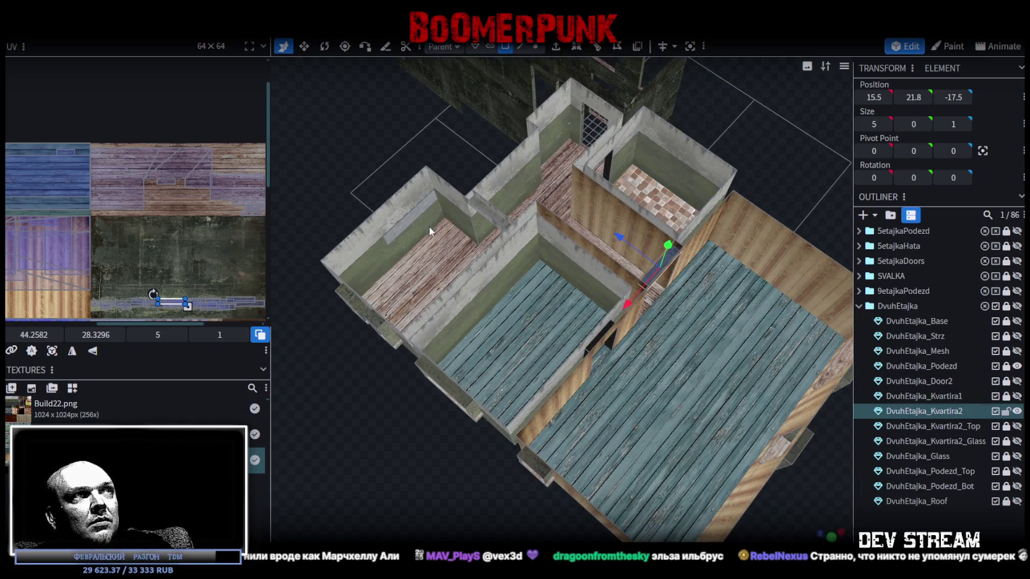
{"action": "left_click", "coordinate": [483, 208]}
{"action": "scroll", "coordinate": [150, 268], "scroll_direction": "down", "scroll_amount": 3}
{"action": "scroll", "coordinate": [150, 267], "scroll_direction": "up", "scroll_amount": 3}
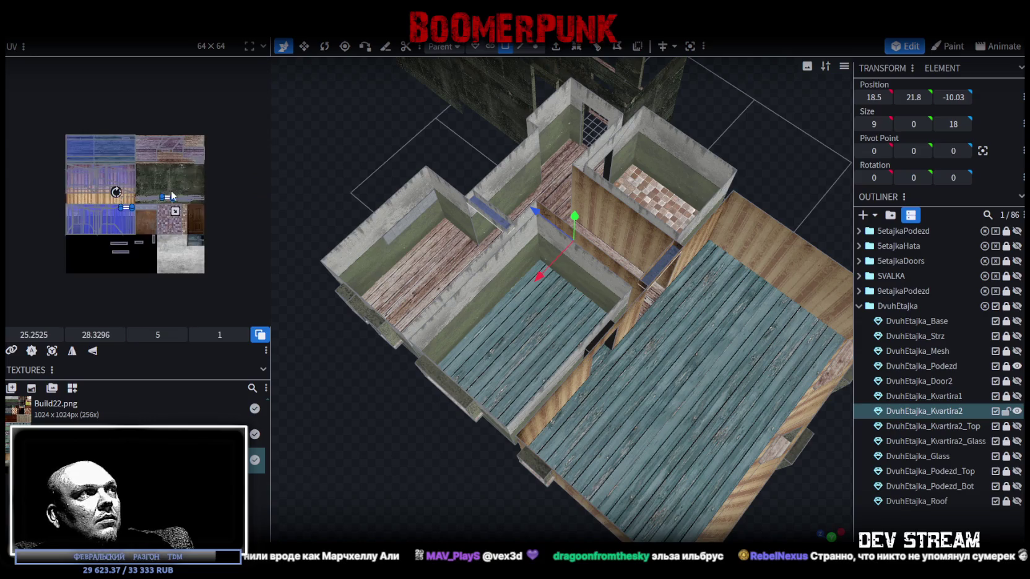
{"action": "scroll", "coordinate": [164, 191], "scroll_direction": "up", "scroll_amount": 2}
{"action": "left_click", "coordinate": [661, 270]}
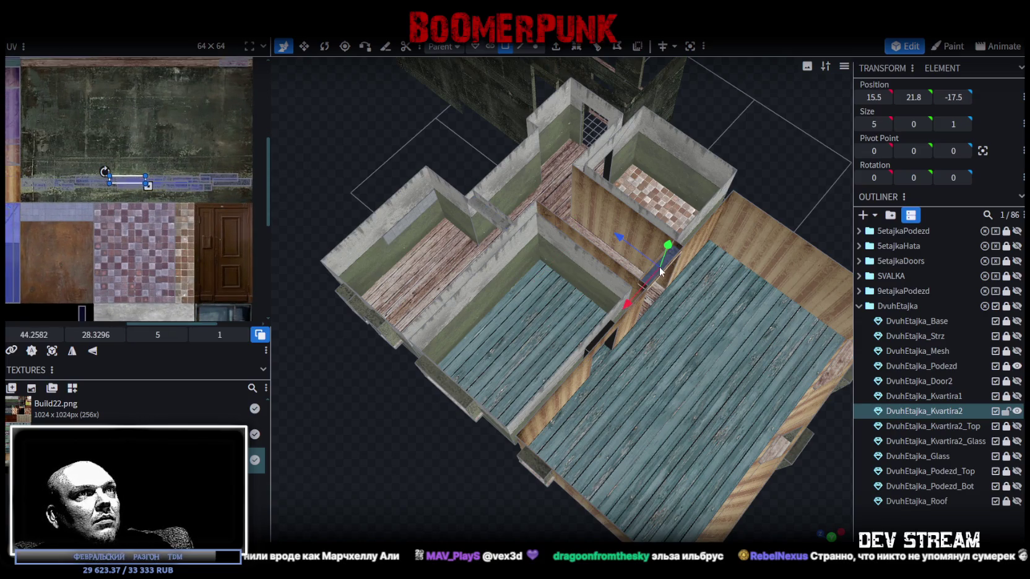
{"action": "mouse_move", "coordinate": [127, 181]}
{"action": "left_mouse_down"}
{"action": "mouse_move", "coordinate": [30, 210]}
{"action": "mouse_move", "coordinate": [46, 254]}
{"action": "mouse_move", "coordinate": [204, 266]}
{"action": "mouse_move", "coordinate": [122, 260]}
{"action": "mouse_move", "coordinate": [158, 263]}
{"action": "left_mouse_up"}
Save the model as Build28.bbmodel and check the building from a near top-down view
{"action": "mouse_move", "coordinate": [304, 288]}
{"action": "left_mouse_down"}
{"action": "mouse_move", "coordinate": [673, 394]}
{"action": "mouse_move", "coordinate": [632, 428]}
{"action": "mouse_move", "coordinate": [679, 410]}
{"action": "mouse_move", "coordinate": [658, 394]}
{"action": "mouse_move", "coordinate": [569, 455]}
{"action": "mouse_move", "coordinate": [618, 413]}
{"action": "left_mouse_up"}
{"action": "scroll", "coordinate": [618, 413], "scroll_direction": "up", "scroll_amount": 3}
{"action": "key", "text": "ctrl+s"}
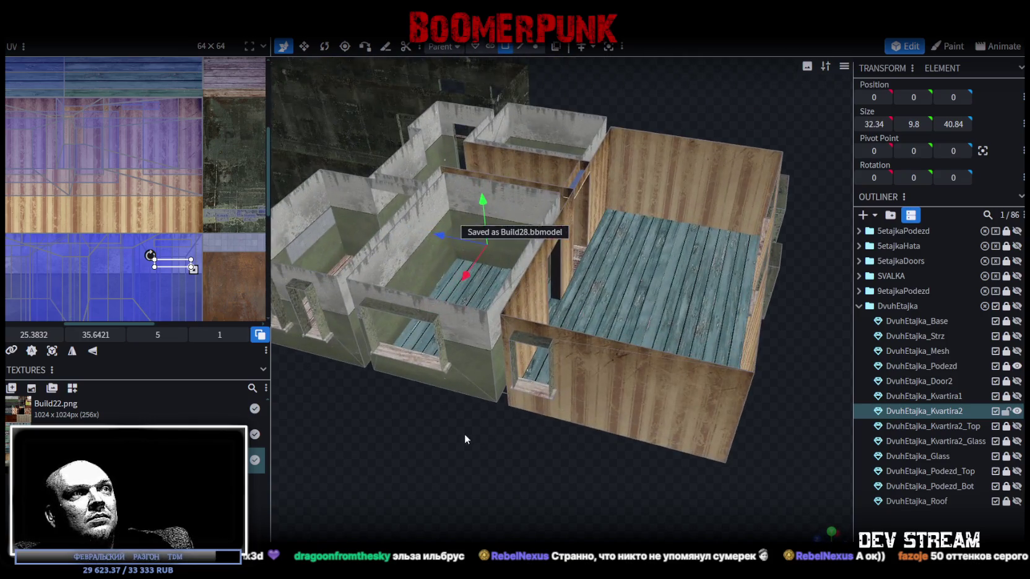
{"action": "scroll", "coordinate": [515, 464], "scroll_direction": "up", "scroll_amount": 3}
{"action": "mouse_move", "coordinate": [516, 464]}
{"action": "left_mouse_down"}
{"action": "mouse_move", "coordinate": [588, 458]}
{"action": "mouse_move", "coordinate": [627, 472]}
{"action": "mouse_move", "coordinate": [602, 483]}
{"action": "left_mouse_up"}
{"action": "scroll", "coordinate": [601, 483], "scroll_direction": "up", "scroll_amount": 1}
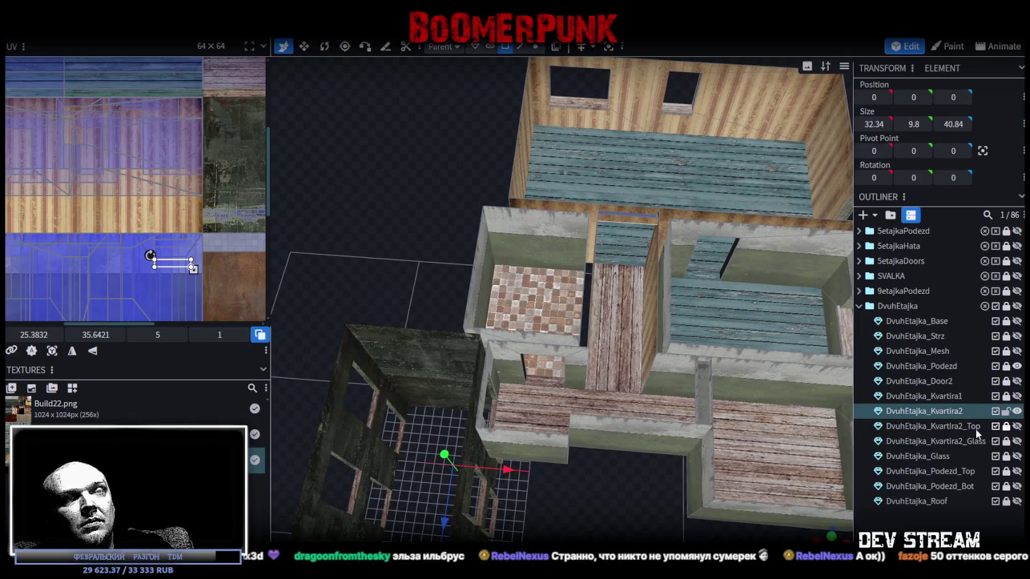
Show the Kvartira2_Top slab and apply a loop cut to its top face
{"action": "left_click", "coordinate": [1016, 427]}
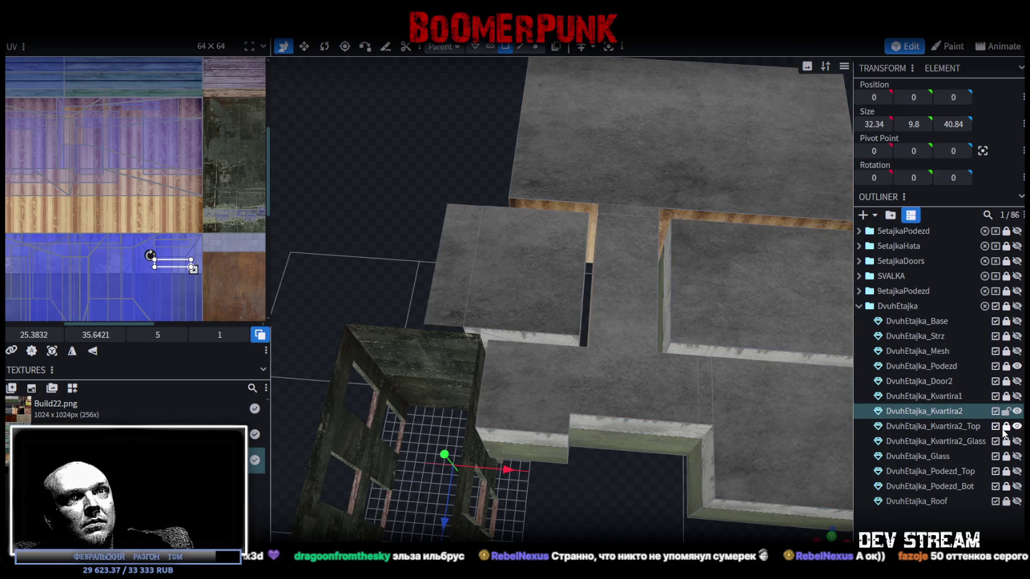
{"action": "left_click", "coordinate": [442, 250]}
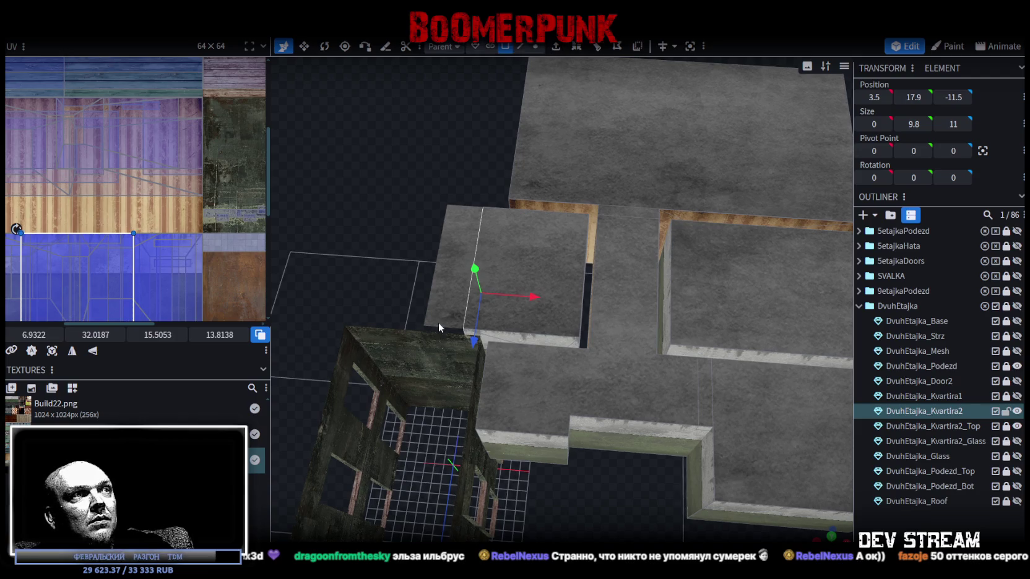
{"action": "left_click", "coordinate": [984, 425]}
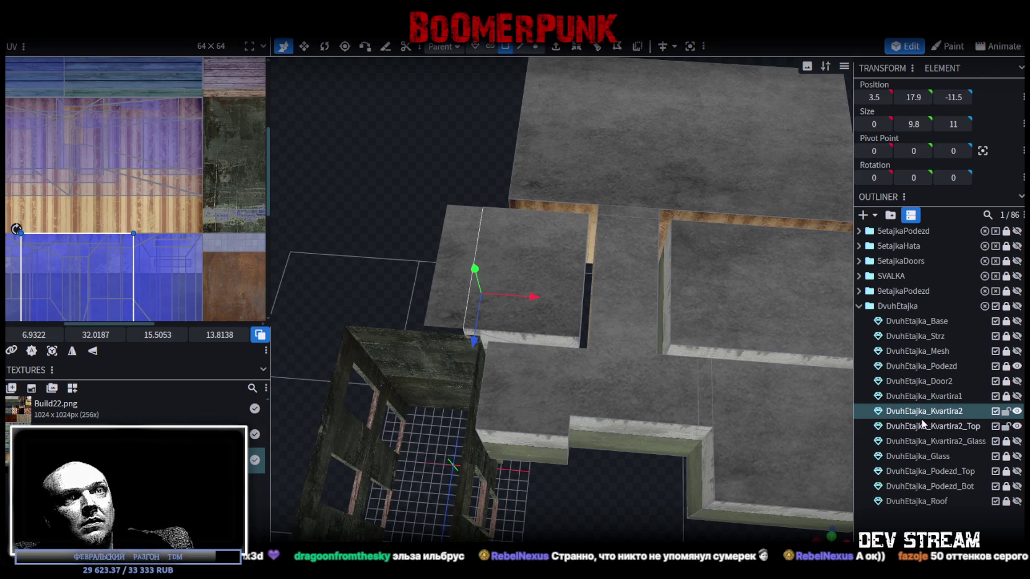
{"action": "left_click", "coordinate": [475, 320]}
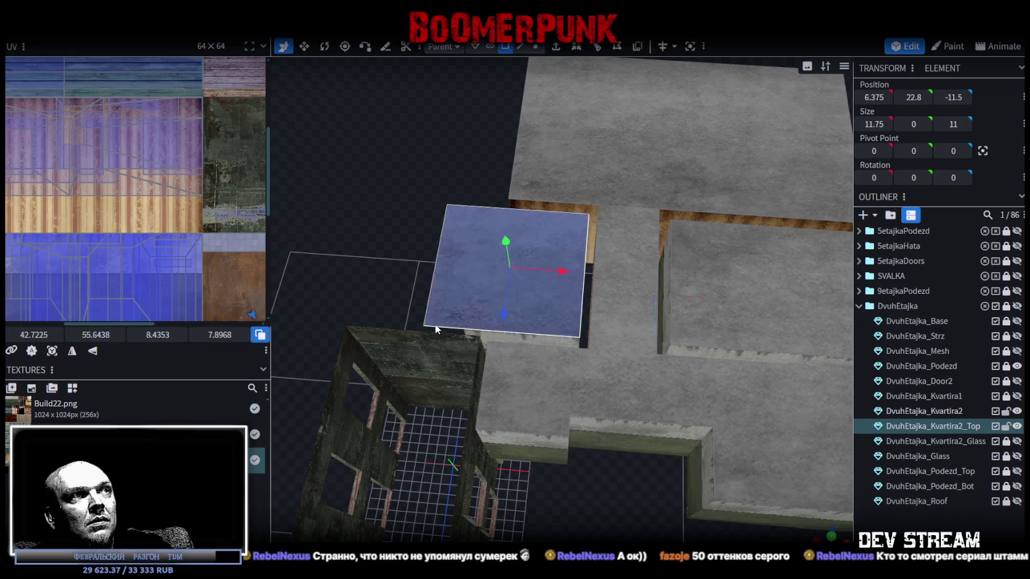
{"action": "left_click", "coordinate": [617, 46]}
Set the loop cut to direction 1 and lower its offset to 3
{"action": "left_click", "coordinate": [614, 498]}
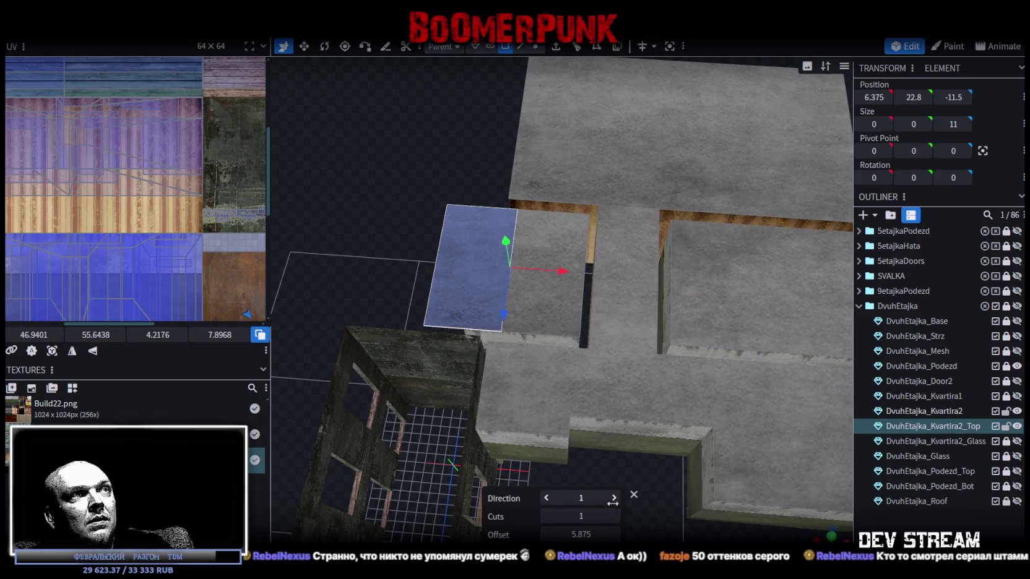
{"action": "left_click", "coordinate": [545, 534]}
{"action": "left_click", "coordinate": [545, 534]}
{"action": "left_click", "coordinate": [545, 535]}
{"action": "left_click", "coordinate": [545, 535]}
{"action": "left_click", "coordinate": [545, 535]}
{"action": "left_click", "coordinate": [546, 534]}
{"action": "left_click", "coordinate": [545, 535]}
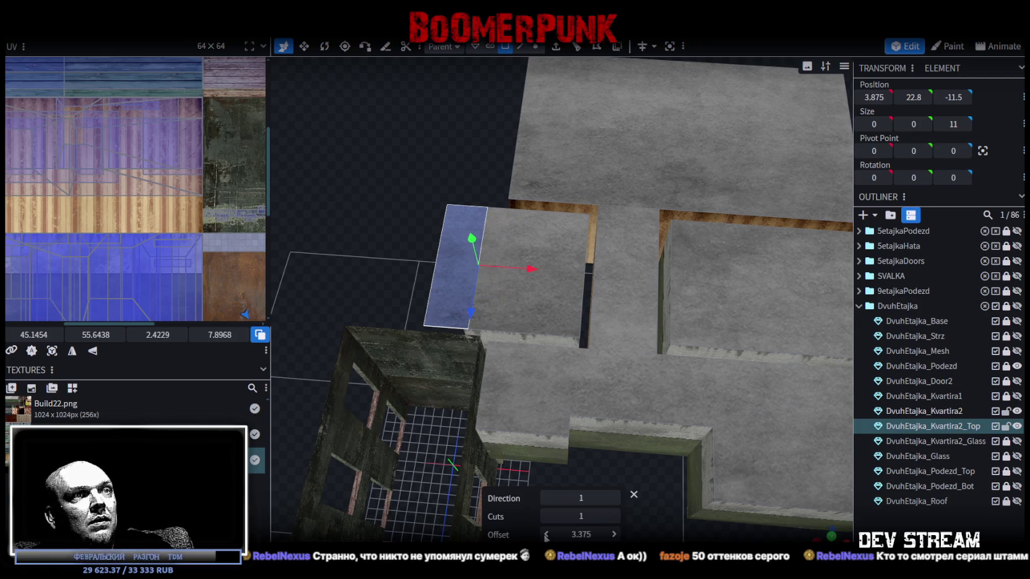
{"action": "left_click", "coordinate": [546, 535]}
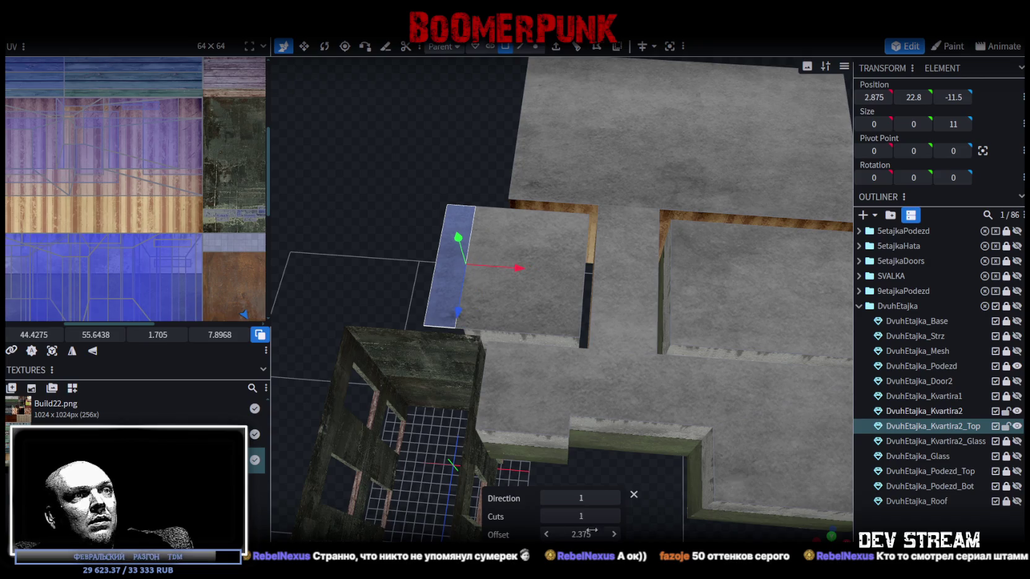
{"action": "left_click", "coordinate": [579, 516]}
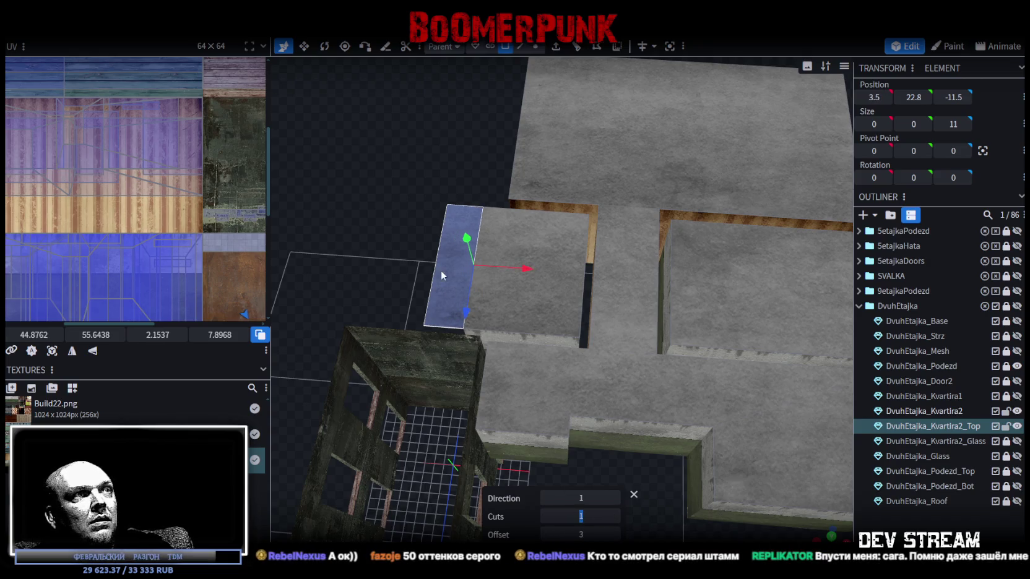
{"action": "mouse_move", "coordinate": [437, 280]}
{"action": "left_mouse_down"}
{"action": "mouse_move", "coordinate": [437, 229]}
{"action": "mouse_move", "coordinate": [507, 244]}
{"action": "left_mouse_up"}
{"action": "scroll", "coordinate": [507, 243], "scroll_direction": "up", "scroll_amount": 6}
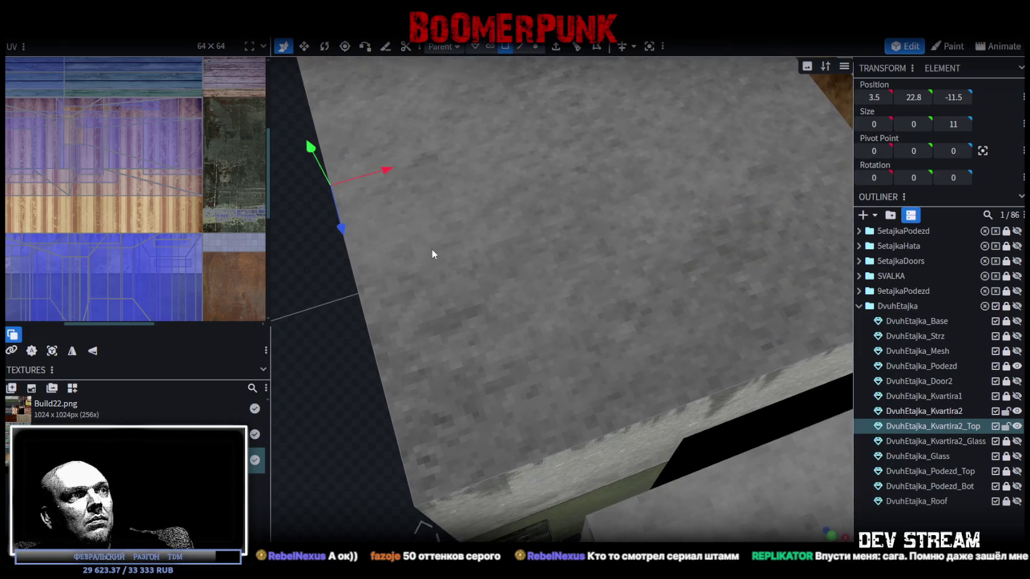
{"action": "scroll", "coordinate": [431, 249], "scroll_direction": "down", "scroll_amount": 8}
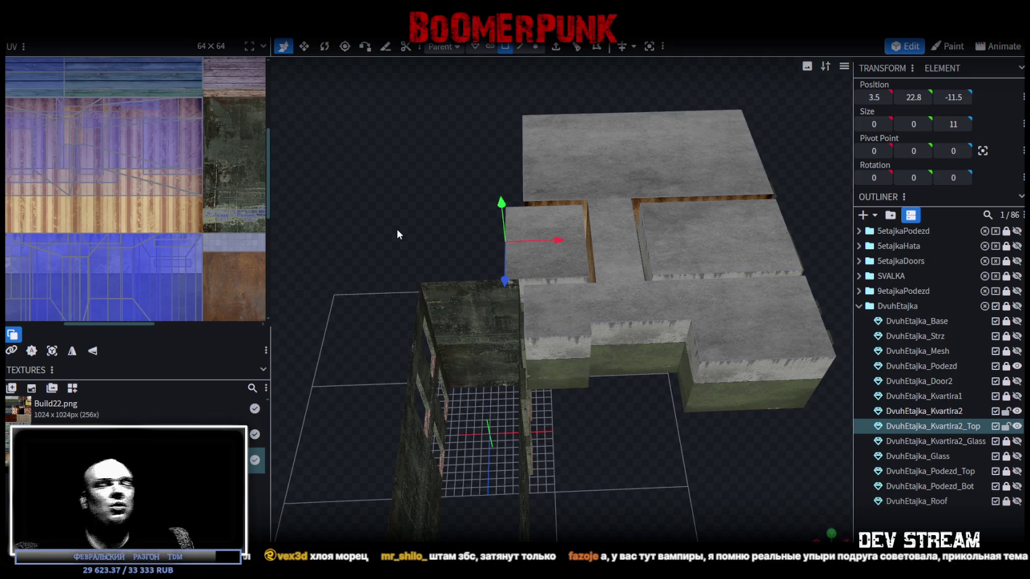
{"action": "scroll", "coordinate": [557, 323], "scroll_direction": "up", "scroll_amount": 5}
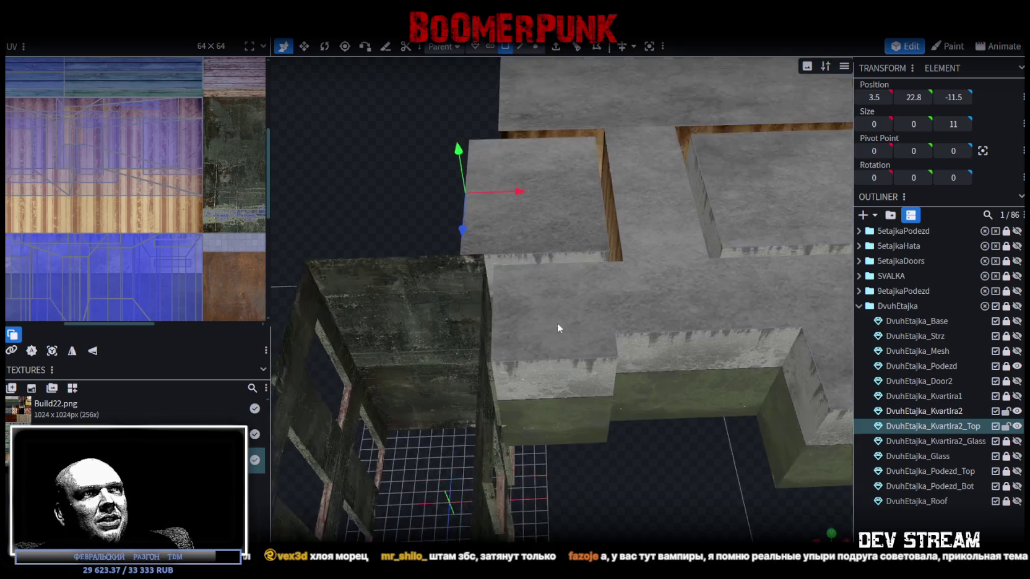
{"action": "mouse_move", "coordinate": [689, 490]}
{"action": "left_mouse_down"}
{"action": "mouse_move", "coordinate": [621, 488]}
{"action": "mouse_move", "coordinate": [665, 472]}
{"action": "mouse_move", "coordinate": [746, 518]}
{"action": "mouse_move", "coordinate": [706, 479]}
{"action": "mouse_move", "coordinate": [653, 477]}
{"action": "mouse_move", "coordinate": [736, 493]}
{"action": "mouse_move", "coordinate": [537, 489]}
{"action": "mouse_move", "coordinate": [619, 322]}
{"action": "left_mouse_up"}
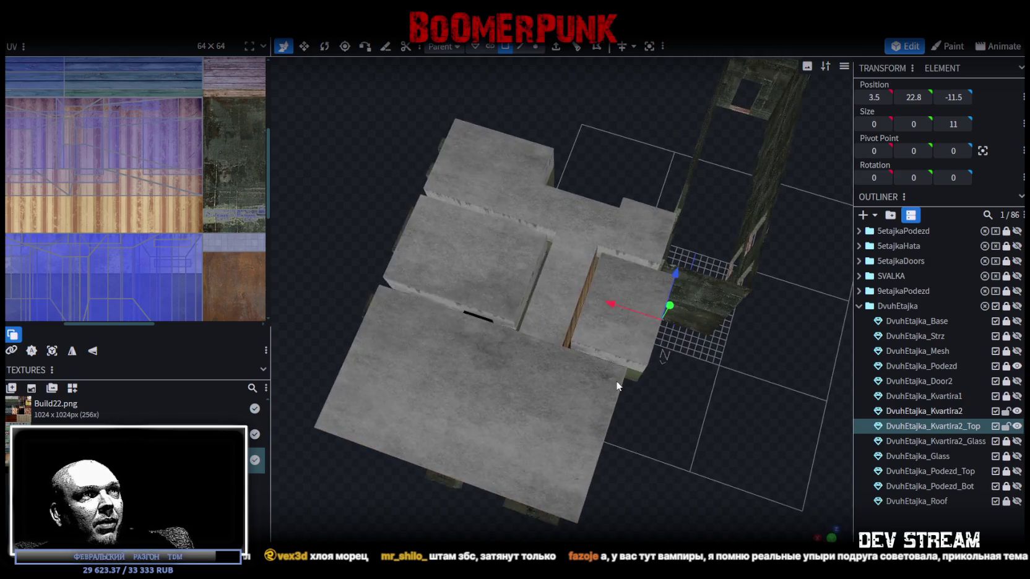
Rotate the Kvartira2_Top top face's UV onto the concrete texture and save Build28.bbmodel
{"action": "left_click", "coordinate": [622, 313]}
{"action": "scroll", "coordinate": [129, 281], "scroll_direction": "down", "scroll_amount": 3}
{"action": "scroll", "coordinate": [195, 307], "scroll_direction": "up", "scroll_amount": 5}
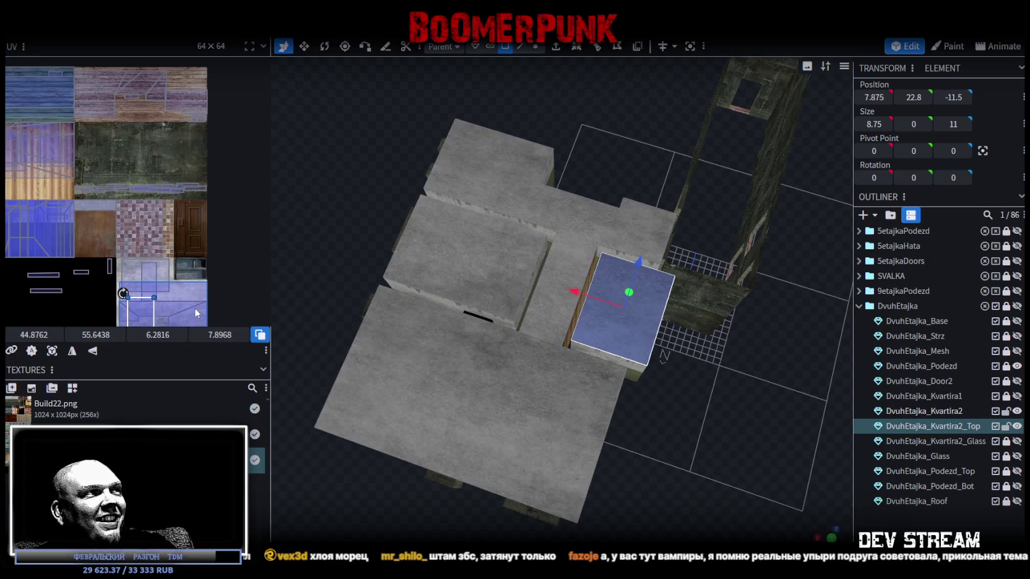
{"action": "scroll", "coordinate": [171, 221], "scroll_direction": "up", "scroll_amount": 1}
{"action": "mouse_move", "coordinate": [62, 260]}
{"action": "left_mouse_down"}
{"action": "mouse_move", "coordinate": [211, 251]}
{"action": "mouse_move", "coordinate": [166, 267]}
{"action": "left_mouse_up"}
{"action": "right_click", "coordinate": [165, 268]}
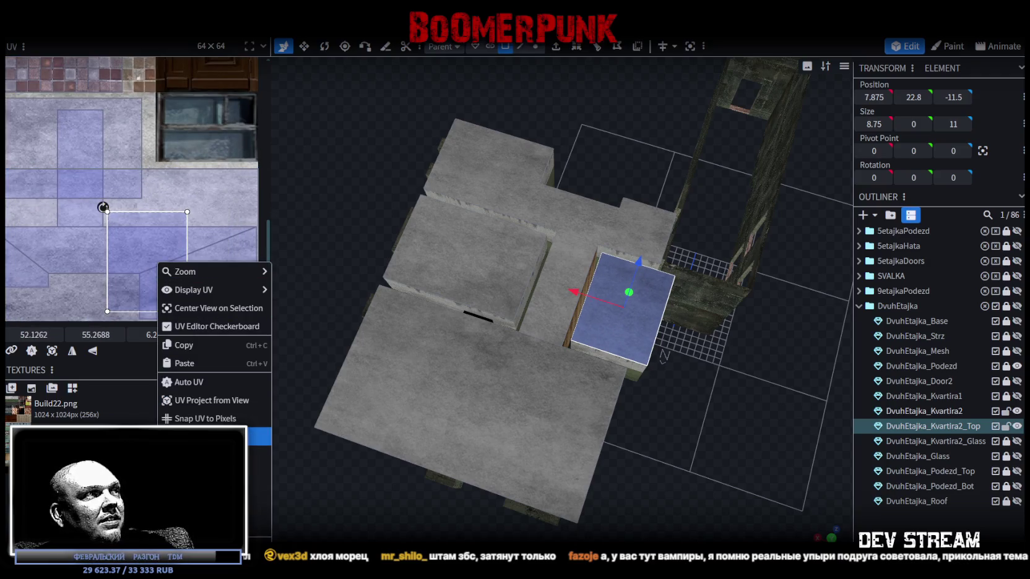
{"action": "left_click", "coordinate": [260, 433]}
{"action": "left_click_drag", "start_coordinate": [105, 269], "coordinate": [85, 265]}
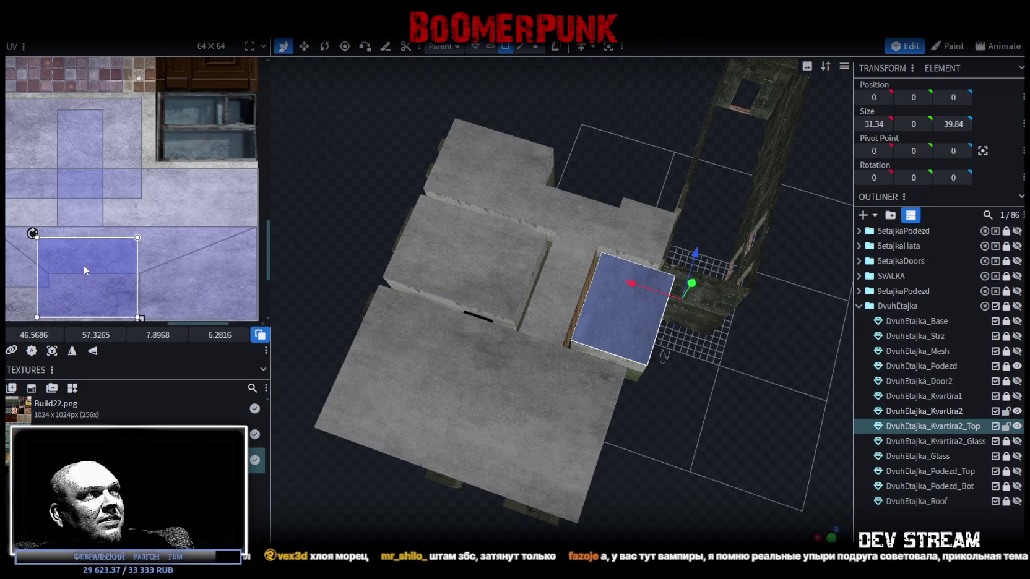
{"action": "mouse_move", "coordinate": [682, 449]}
{"action": "left_mouse_down"}
{"action": "mouse_move", "coordinate": [542, 377]}
{"action": "mouse_move", "coordinate": [578, 340]}
{"action": "mouse_move", "coordinate": [781, 349]}
{"action": "left_mouse_up"}
{"action": "key", "text": "ctrl+s"}
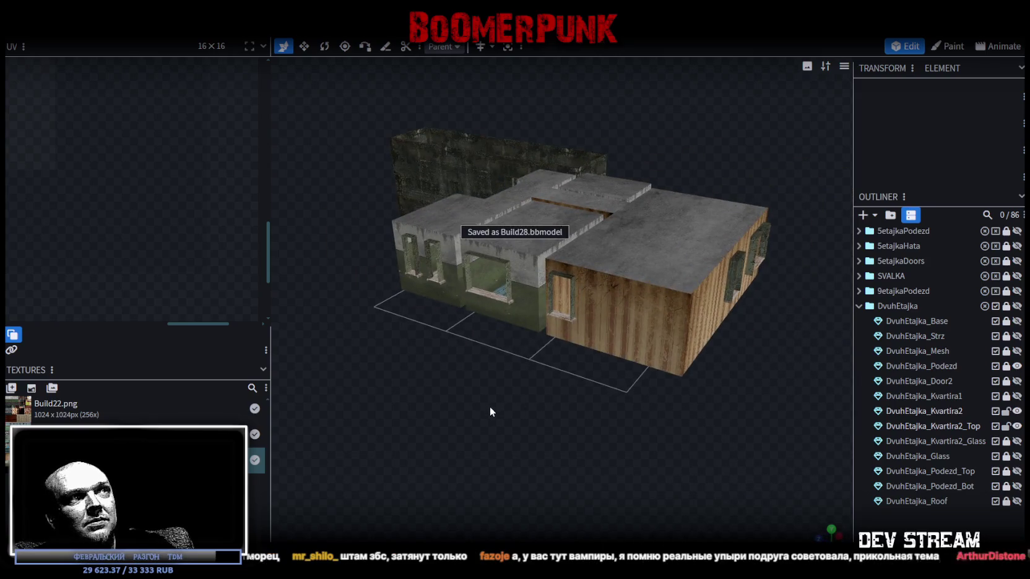
{"action": "left_click_drag", "start_coordinate": [489, 406], "coordinate": [688, 402]}
{"action": "left_click", "coordinate": [602, 275]}
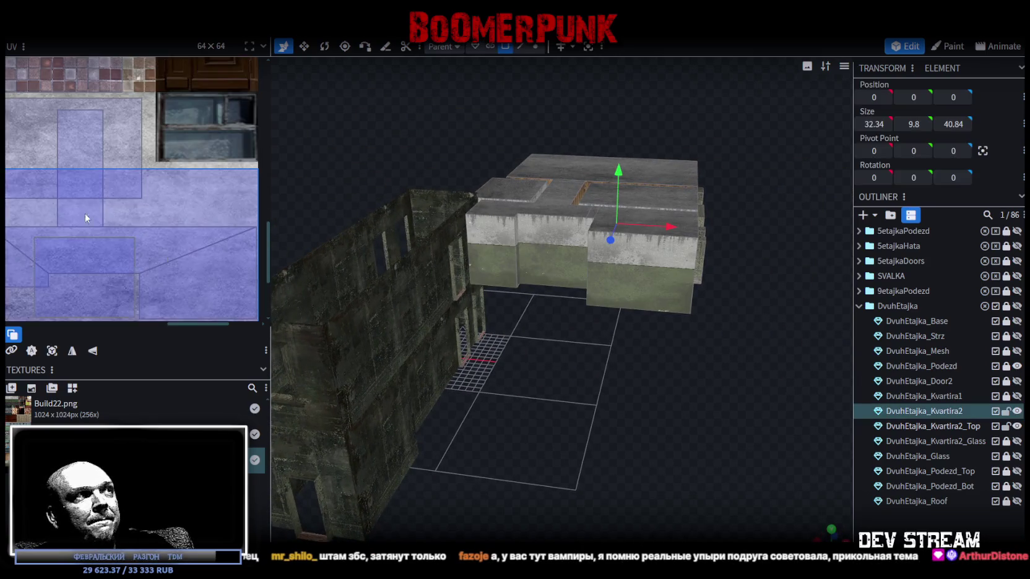
{"action": "scroll", "coordinate": [87, 221], "scroll_direction": "down", "scroll_amount": 3}
{"action": "scroll", "coordinate": [190, 232], "scroll_direction": "up", "scroll_amount": 2}
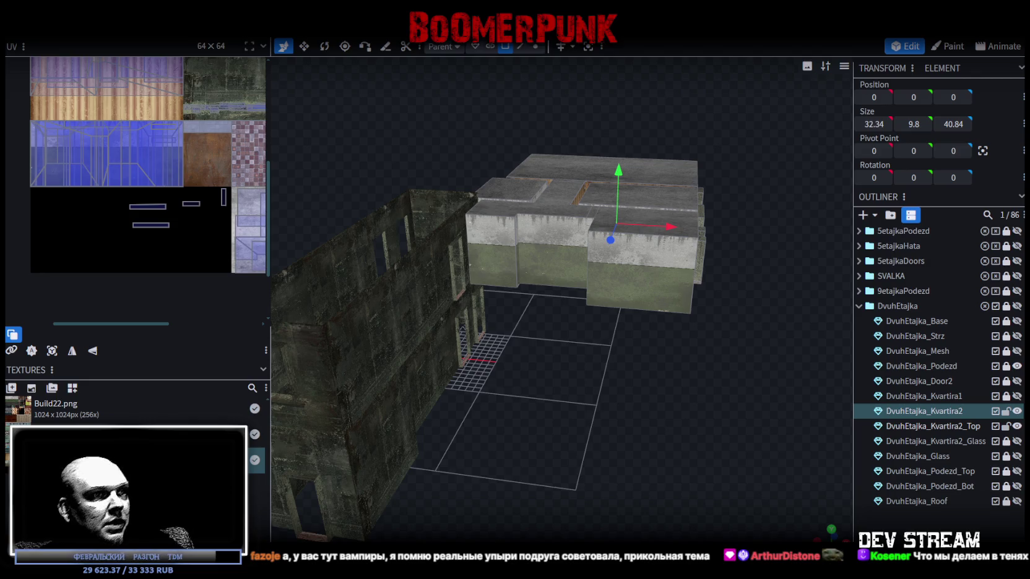
{"action": "mouse_move", "coordinate": [625, 433]}
{"action": "left_mouse_down"}
{"action": "mouse_move", "coordinate": [447, 388]}
{"action": "mouse_move", "coordinate": [489, 421]}
{"action": "mouse_move", "coordinate": [648, 443]}
{"action": "mouse_move", "coordinate": [662, 427]}
{"action": "mouse_move", "coordinate": [617, 404]}
{"action": "mouse_move", "coordinate": [669, 405]}
{"action": "left_mouse_up"}
{"action": "scroll", "coordinate": [449, 387], "scroll_direction": "up", "scroll_amount": 4}
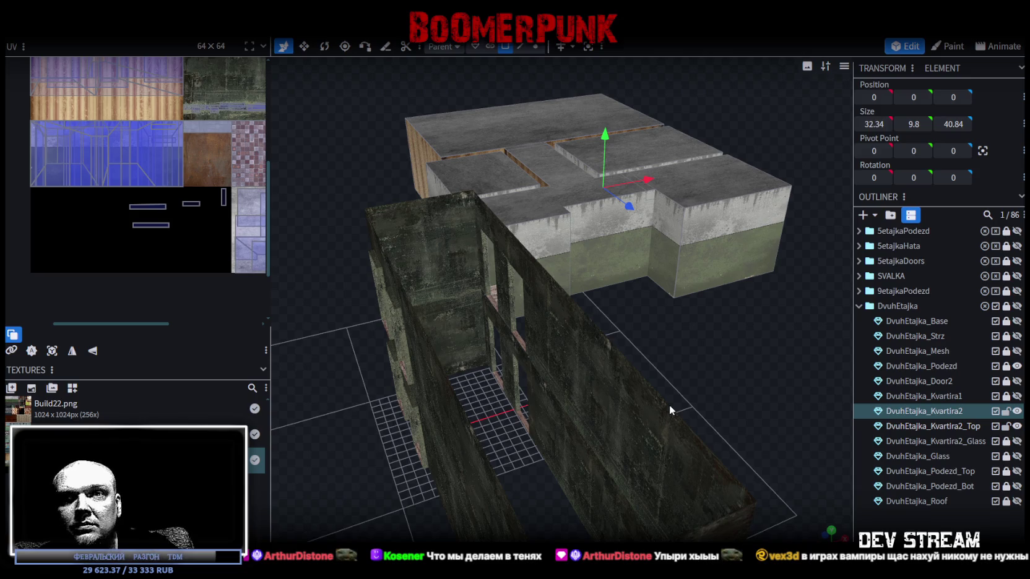
{"action": "scroll", "coordinate": [670, 404], "scroll_direction": "down", "scroll_amount": 1}
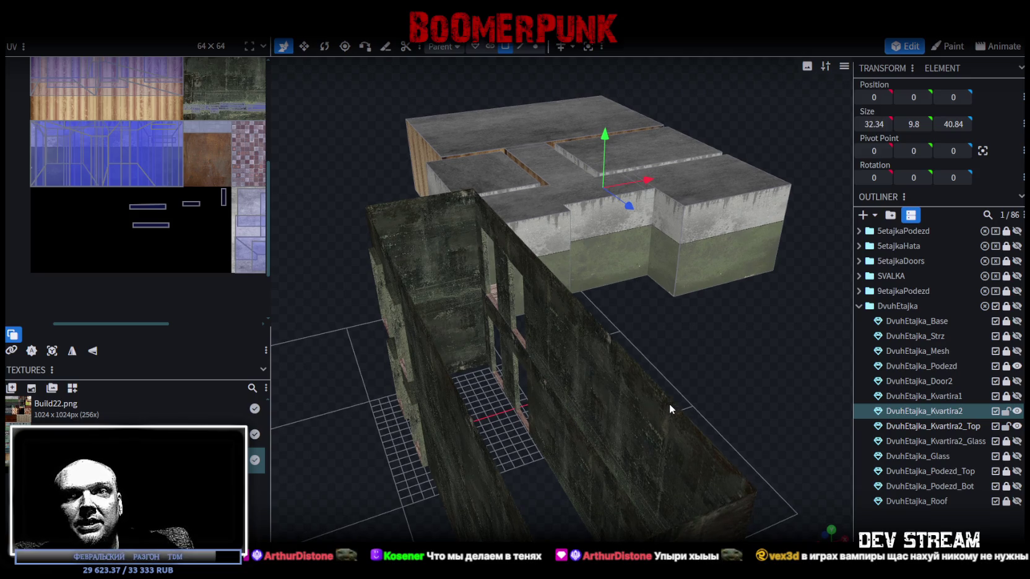
{"action": "left_click_drag", "start_coordinate": [670, 404], "coordinate": [670, 402]}
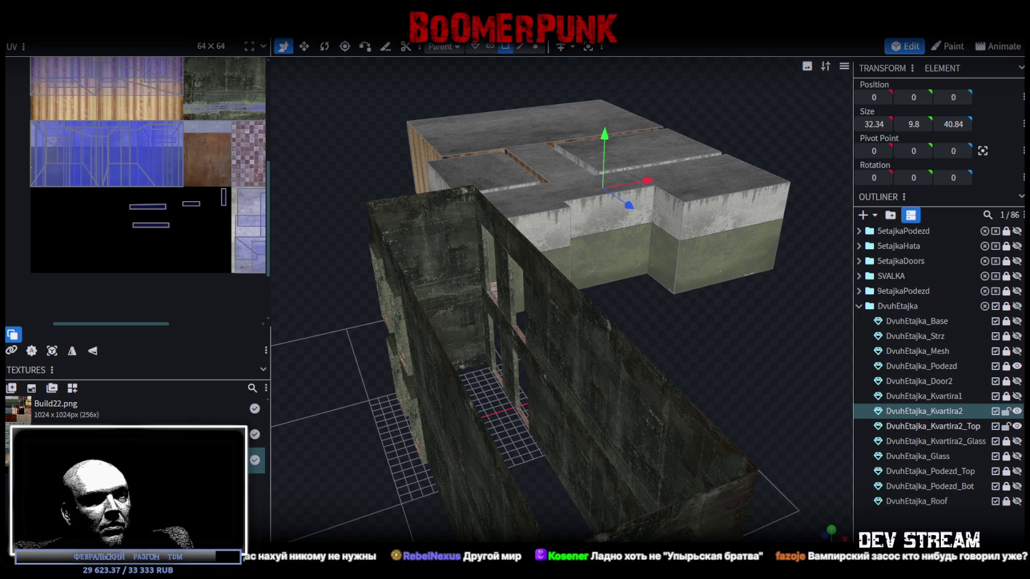
{"action": "left_click", "coordinate": [404, 472]}
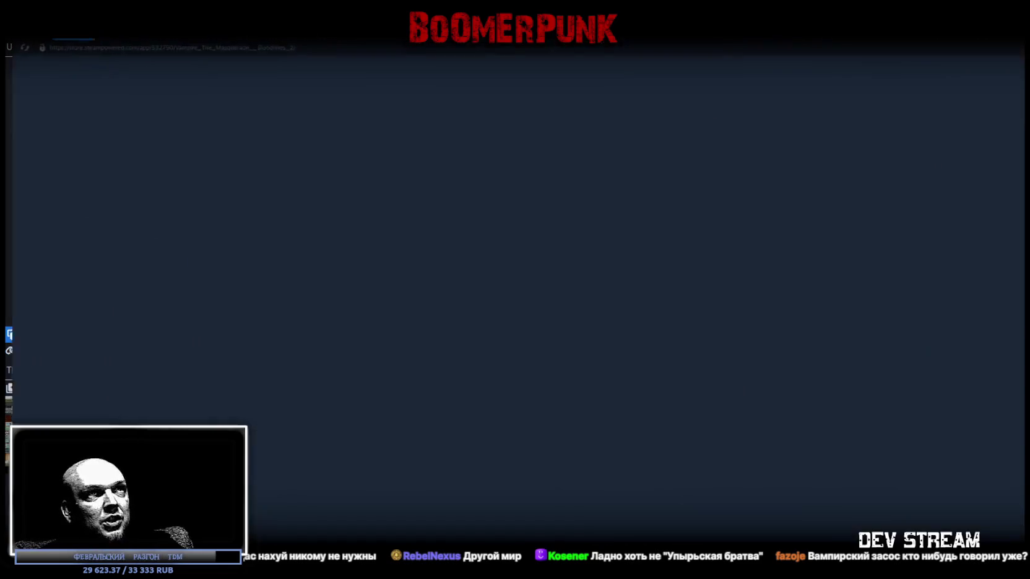
Show all-language Bloodlines 2 reviews (11 619, mixed) by clearing the language filter, then return to Blockbench
{"action": "mouse_move", "coordinate": [798, 302]}
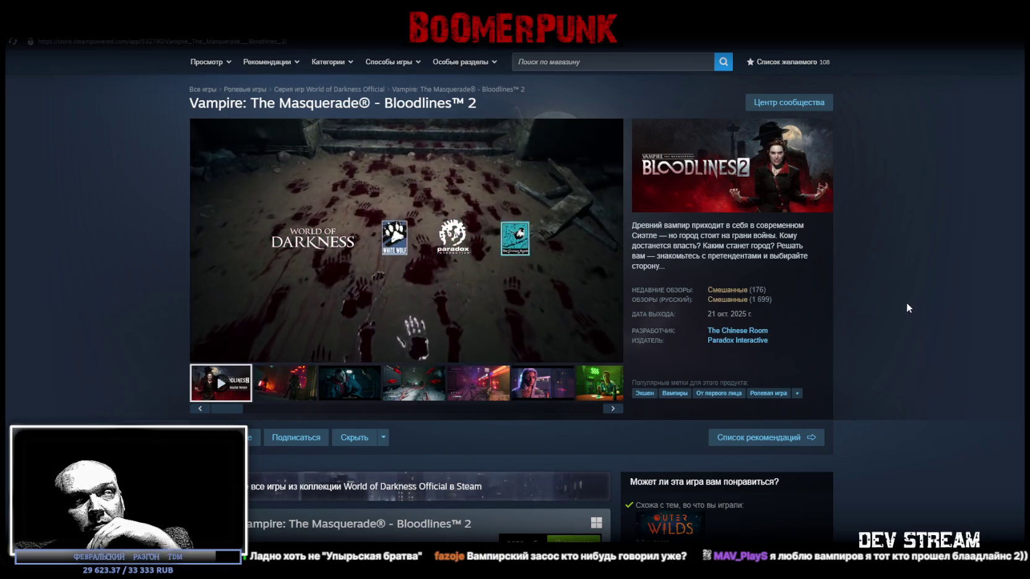
{"action": "left_click", "coordinate": [727, 300]}
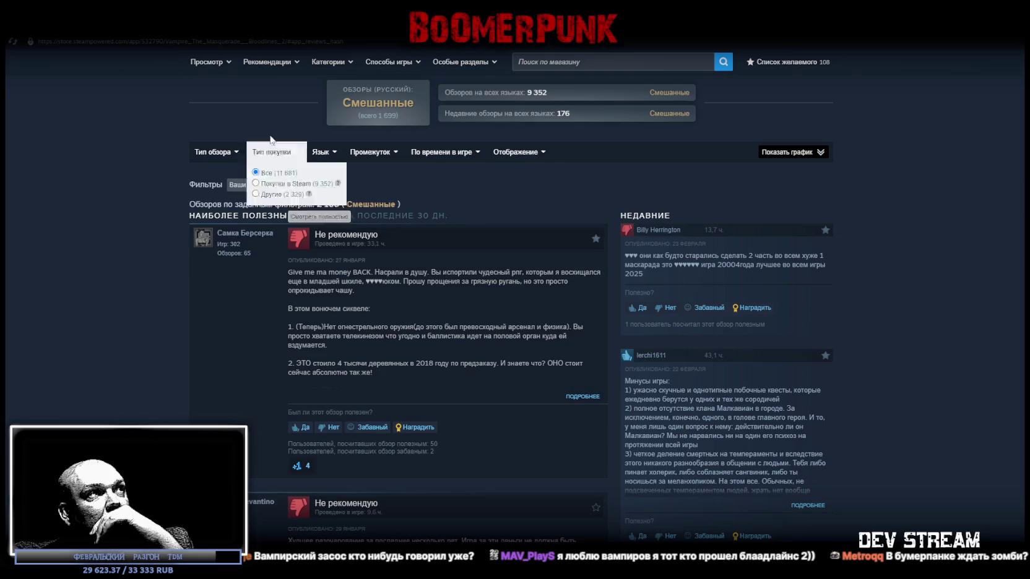
{"action": "left_click", "coordinate": [272, 185]}
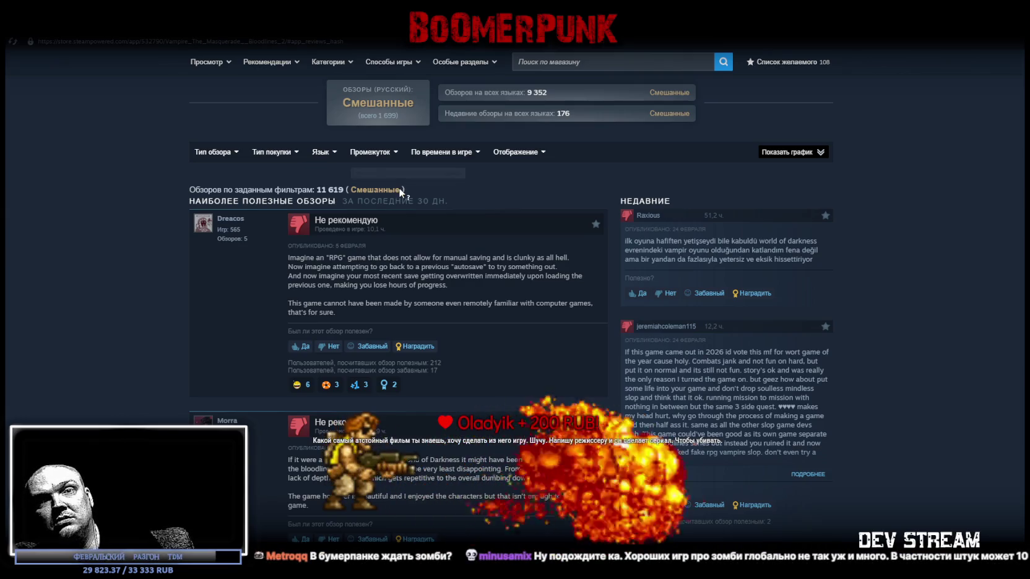
{"action": "mouse_move", "coordinate": [399, 189]}
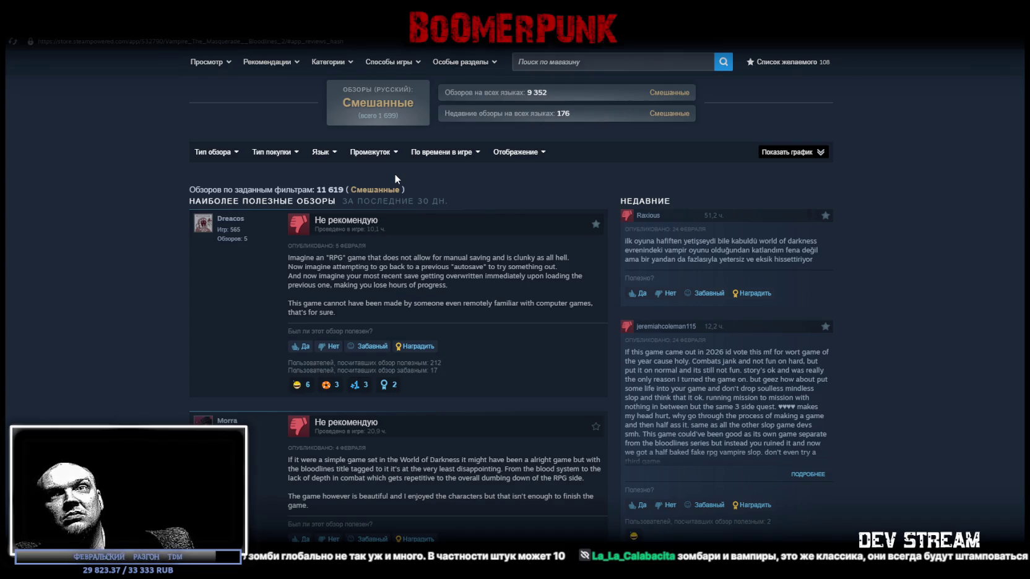
{"action": "key", "text": "alt+Tab"}
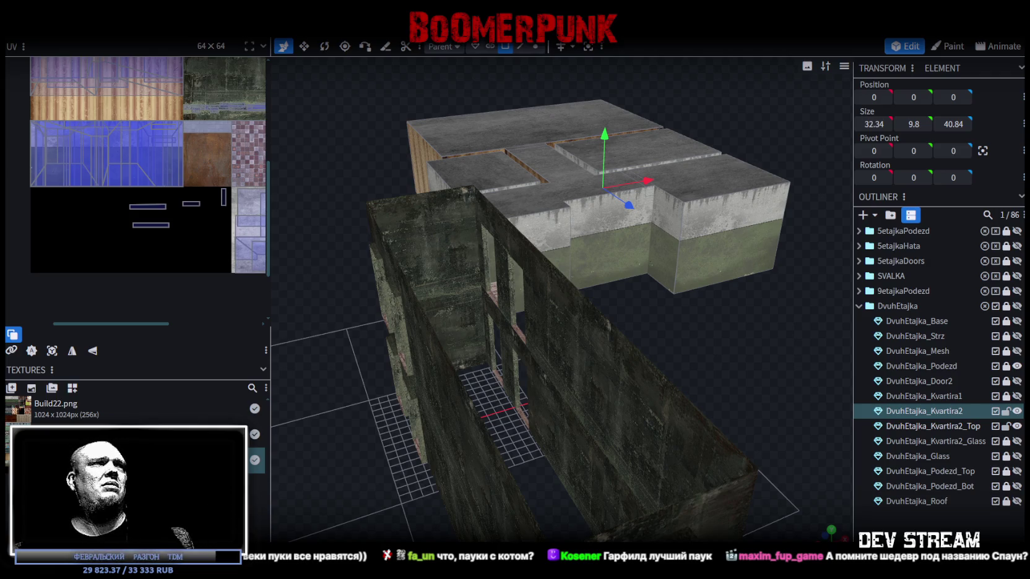
{"action": "mouse_move", "coordinate": [582, 223]}
{"action": "left_mouse_down"}
{"action": "mouse_move", "coordinate": [745, 321]}
{"action": "mouse_move", "coordinate": [561, 384]}
{"action": "mouse_move", "coordinate": [468, 349]}
{"action": "mouse_move", "coordinate": [527, 390]}
{"action": "left_mouse_up"}
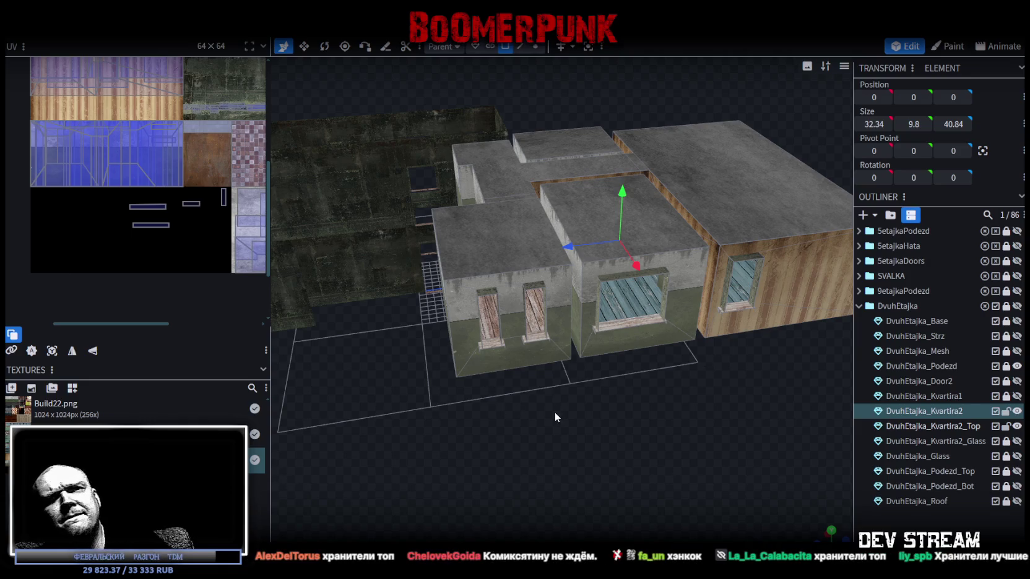
{"action": "scroll", "coordinate": [555, 413], "scroll_direction": "down", "scroll_amount": 2}
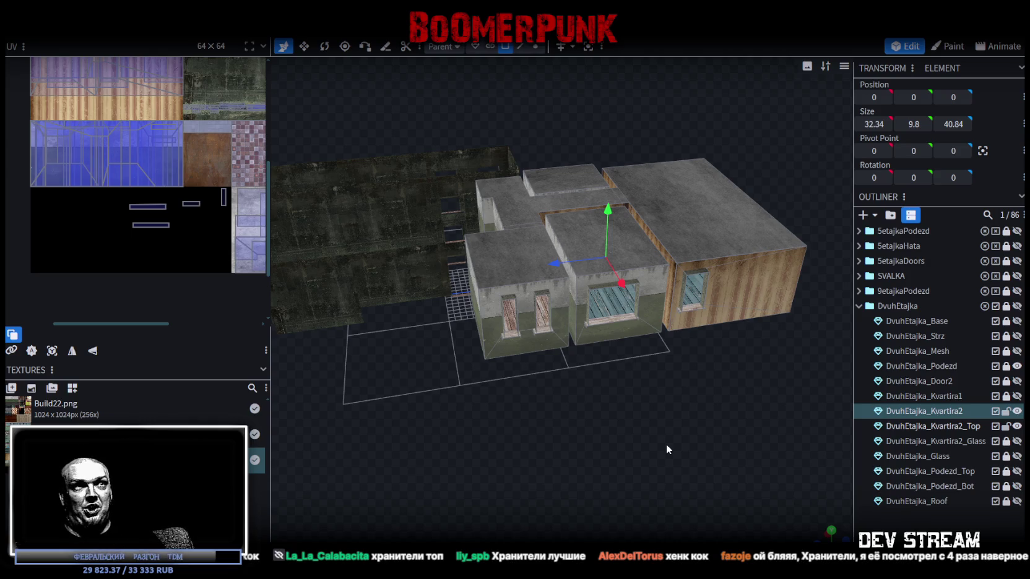
{"action": "mouse_move", "coordinate": [666, 444]}
{"action": "left_mouse_down"}
{"action": "mouse_move", "coordinate": [656, 429]}
{"action": "mouse_move", "coordinate": [562, 395]}
{"action": "mouse_move", "coordinate": [450, 394]}
{"action": "mouse_move", "coordinate": [456, 414]}
{"action": "mouse_move", "coordinate": [554, 439]}
{"action": "left_mouse_up"}
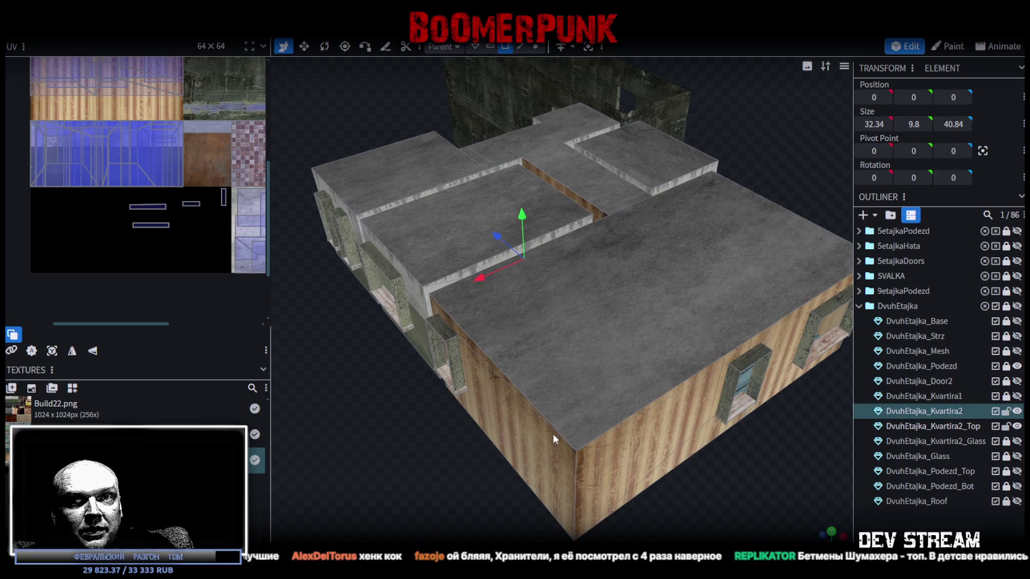
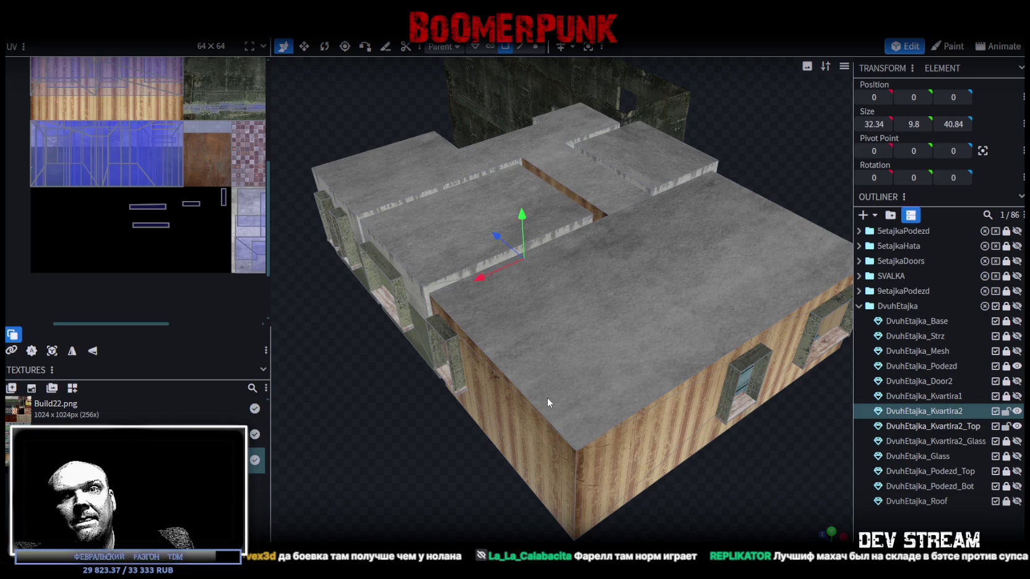
From a top-down view, select the small inner roof face of DvuhEtajka_Kvartira2_Top
{"action": "left_click", "coordinate": [583, 379]}
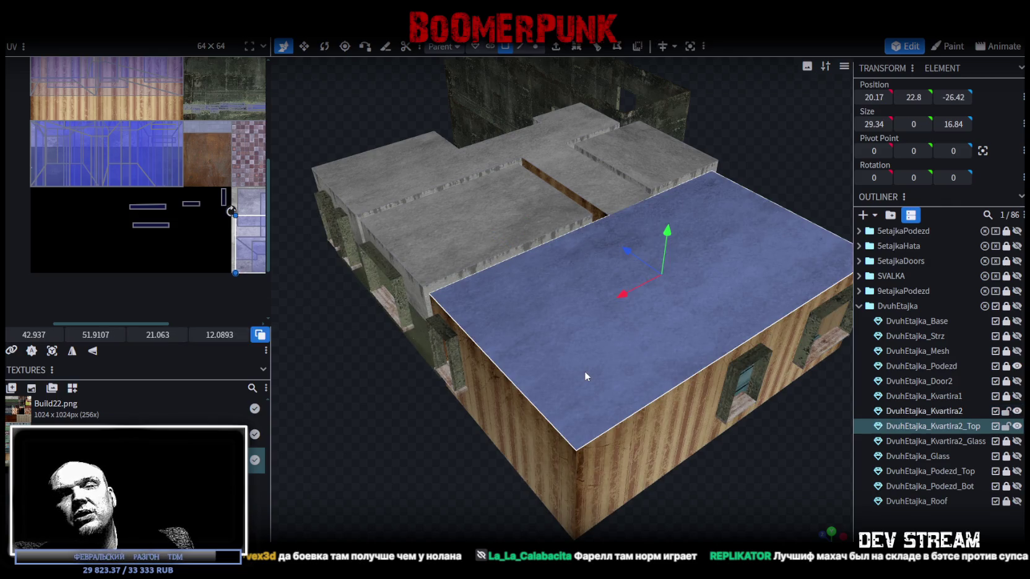
{"action": "mouse_move", "coordinate": [497, 451]}
{"action": "left_mouse_down"}
{"action": "mouse_move", "coordinate": [627, 468]}
{"action": "mouse_move", "coordinate": [609, 484]}
{"action": "mouse_move", "coordinate": [674, 462]}
{"action": "mouse_move", "coordinate": [655, 473]}
{"action": "mouse_move", "coordinate": [589, 369]}
{"action": "left_mouse_up"}
{"action": "left_click", "coordinate": [588, 367]}
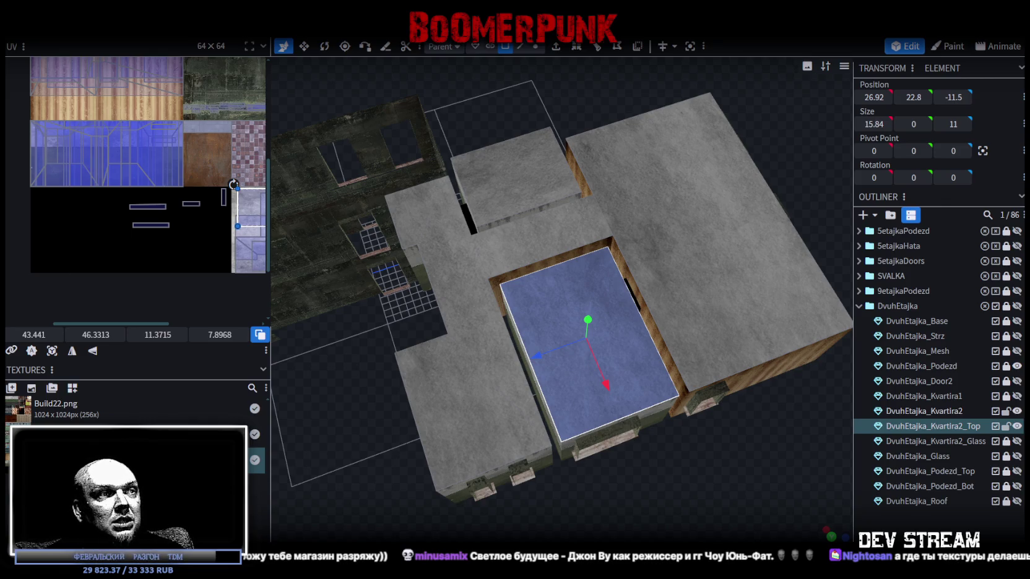
{"action": "key", "text": "alt+Tab"}
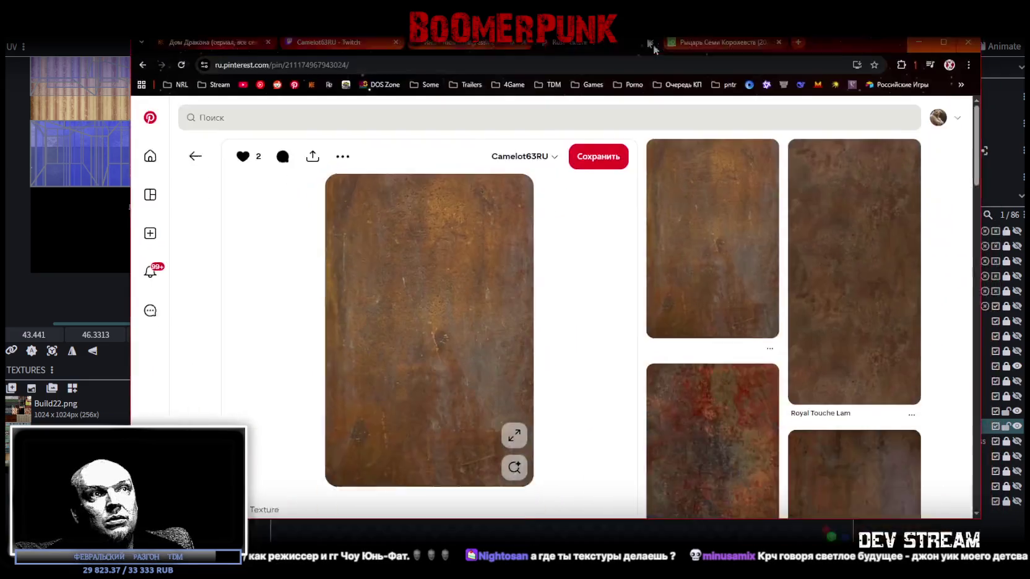
{"action": "scroll", "coordinate": [608, 258], "scroll_direction": "down", "scroll_amount": 5}
{"action": "scroll", "coordinate": [608, 259], "scroll_direction": "down", "scroll_amount": 12}
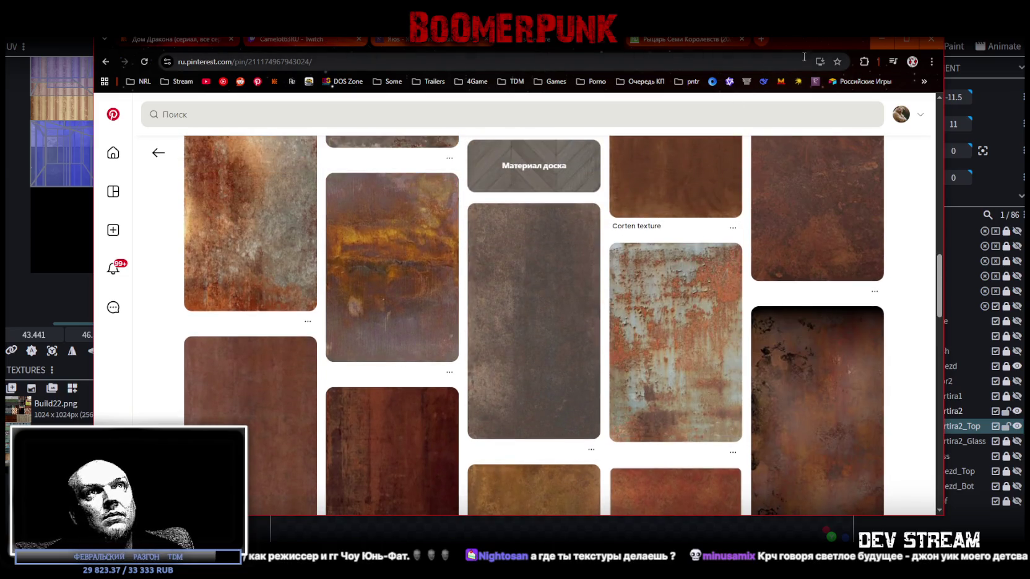
{"action": "key", "text": "alt+Tab"}
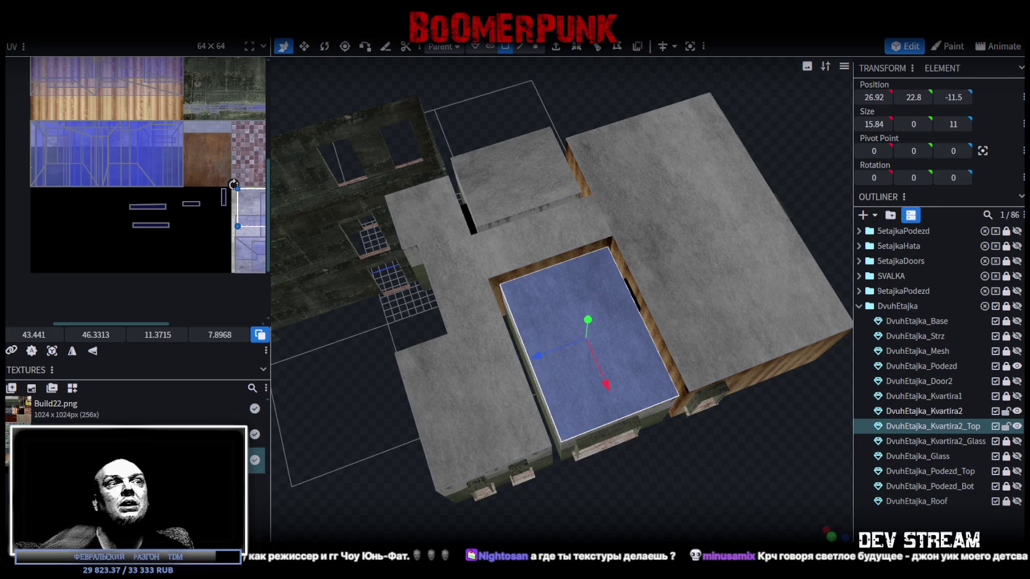
{"action": "scroll", "coordinate": [651, 421], "scroll_direction": "up", "scroll_amount": 3}
{"action": "scroll", "coordinate": [709, 467], "scroll_direction": "down", "scroll_amount": 6}
{"action": "mouse_move", "coordinate": [722, 464]}
{"action": "left_mouse_down"}
{"action": "mouse_move", "coordinate": [595, 396]}
{"action": "mouse_move", "coordinate": [526, 404]}
{"action": "mouse_move", "coordinate": [576, 421]}
{"action": "left_mouse_up"}
{"action": "scroll", "coordinate": [588, 420], "scroll_direction": "up", "scroll_amount": 2}
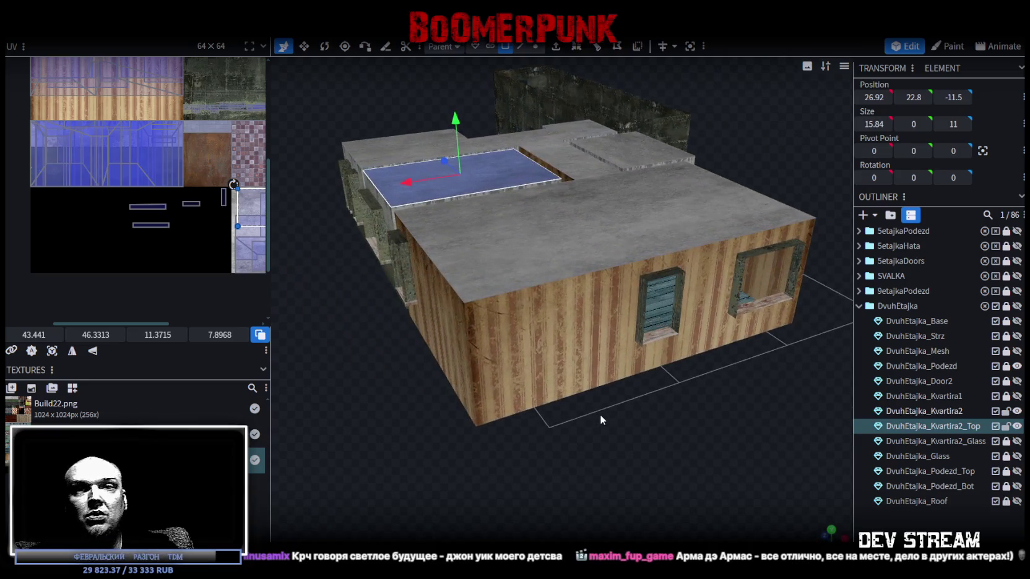
{"action": "scroll", "coordinate": [628, 444], "scroll_direction": "up", "scroll_amount": 5}
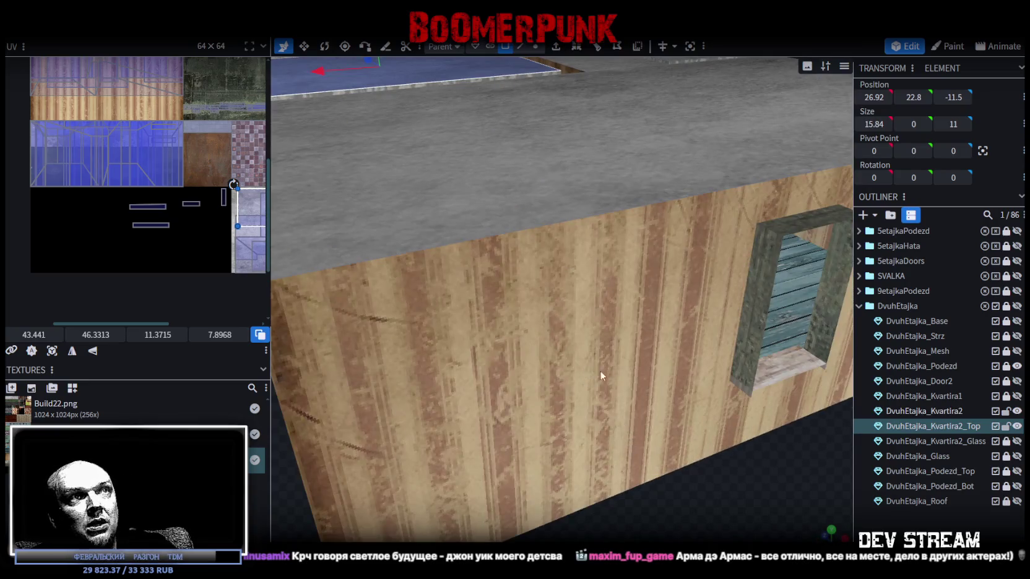
{"action": "scroll", "coordinate": [599, 374], "scroll_direction": "down", "scroll_amount": 4}
{"action": "mouse_move", "coordinate": [568, 488]}
{"action": "left_mouse_down"}
{"action": "mouse_move", "coordinate": [491, 510]}
{"action": "mouse_move", "coordinate": [844, 506]}
{"action": "mouse_move", "coordinate": [732, 499]}
{"action": "mouse_move", "coordinate": [708, 477]}
{"action": "left_mouse_up"}
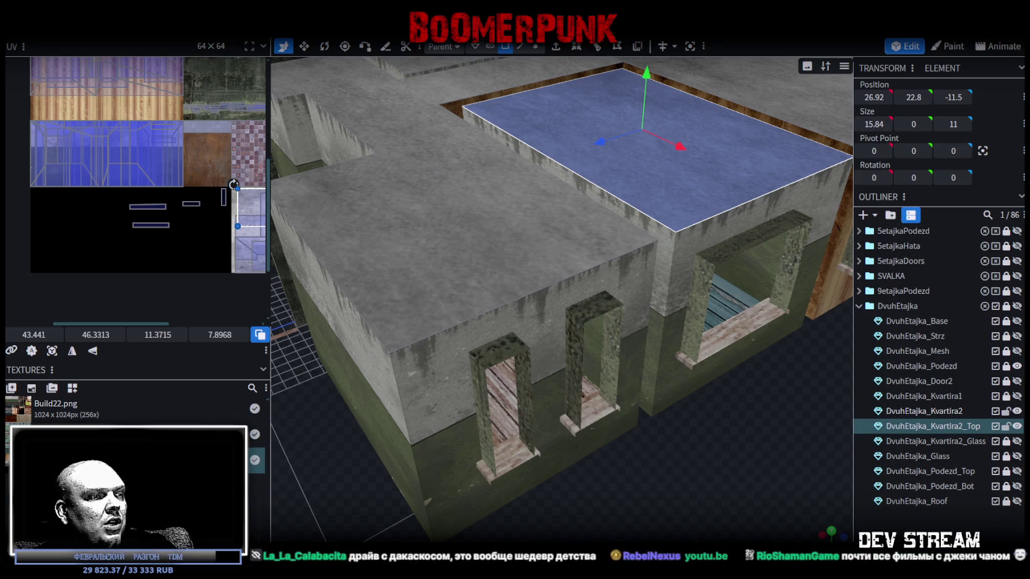
{"action": "key", "text": "alt+Tab"}
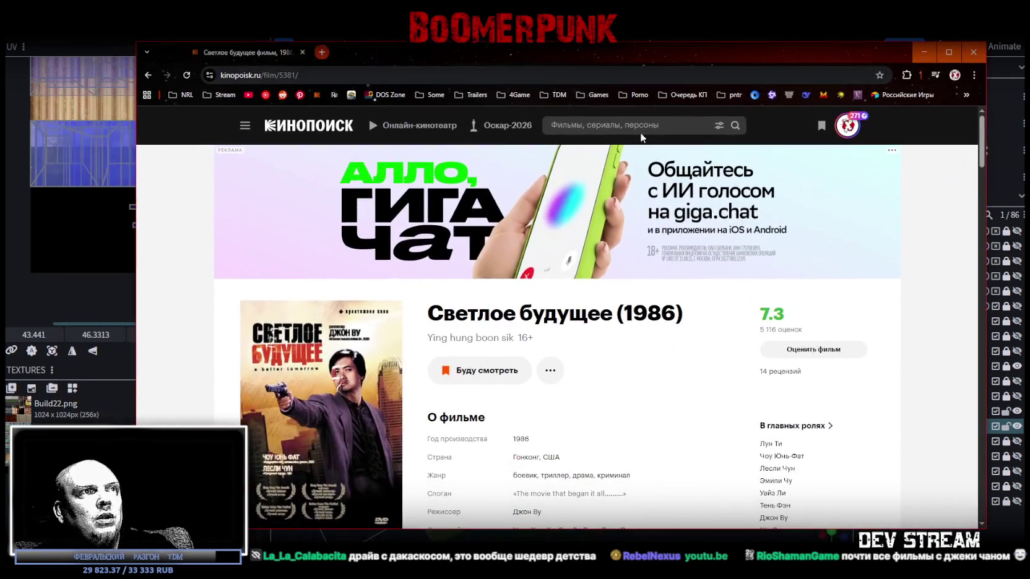
{"action": "scroll", "coordinate": [525, 376], "scroll_direction": "down", "scroll_amount": 7}
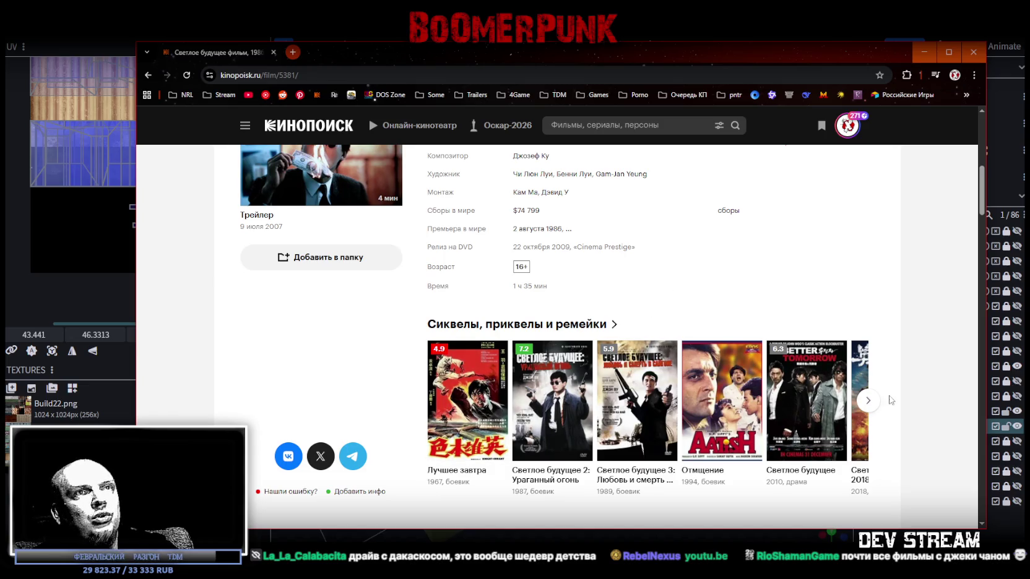
{"action": "scroll", "coordinate": [625, 263], "scroll_direction": "up", "scroll_amount": 4}
{"action": "scroll", "coordinate": [625, 263], "scroll_direction": "down", "scroll_amount": 5}
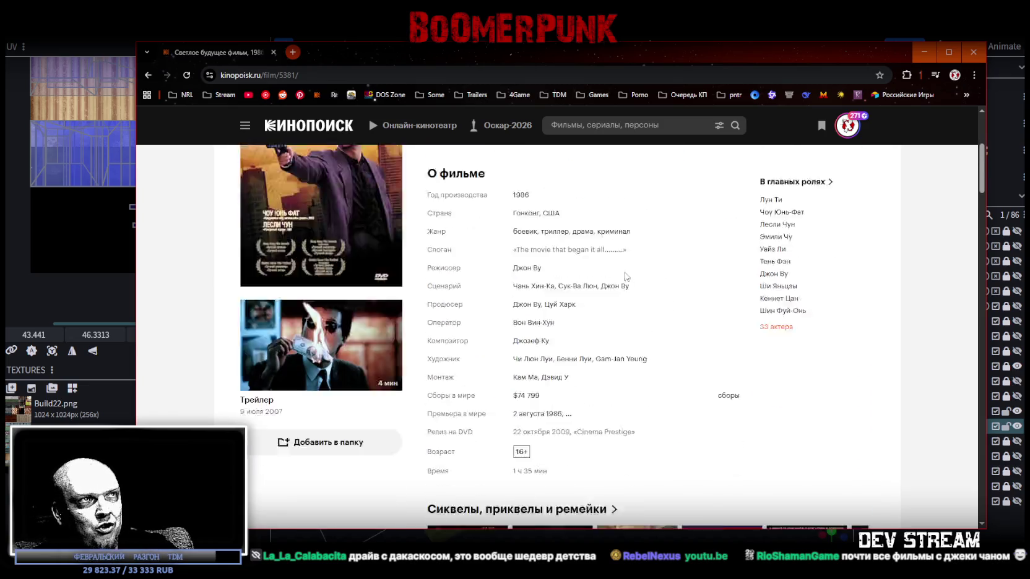
{"action": "left_click", "coordinate": [873, 247]}
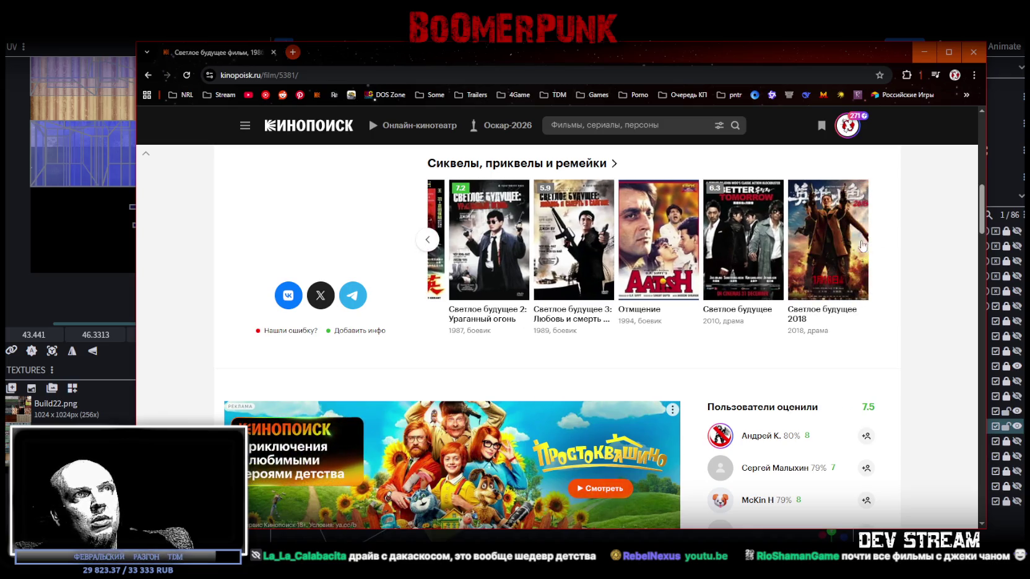
{"action": "left_click", "coordinate": [427, 239]}
{"action": "left_click", "coordinate": [428, 241]}
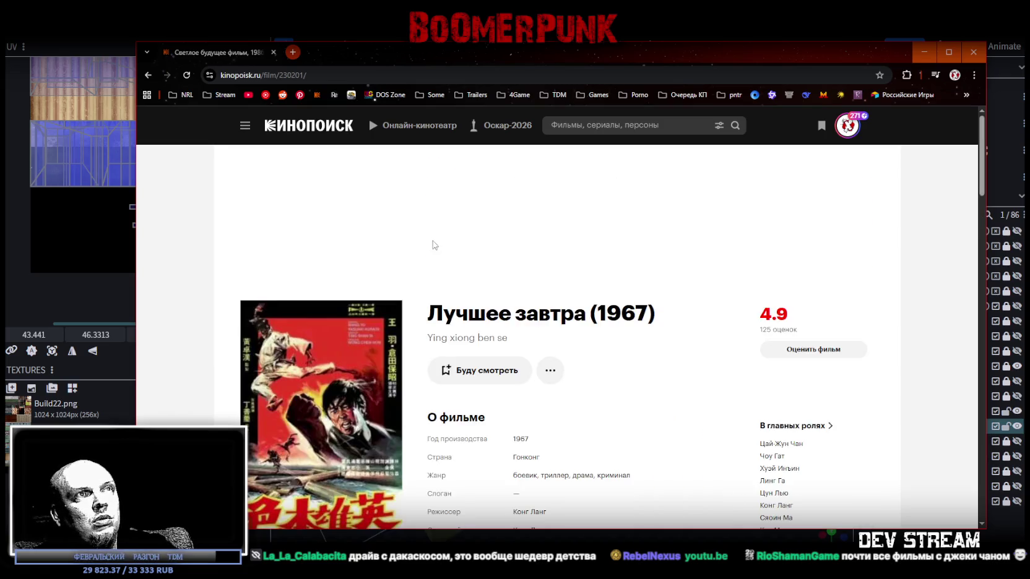
{"action": "key", "text": "alt+Left"}
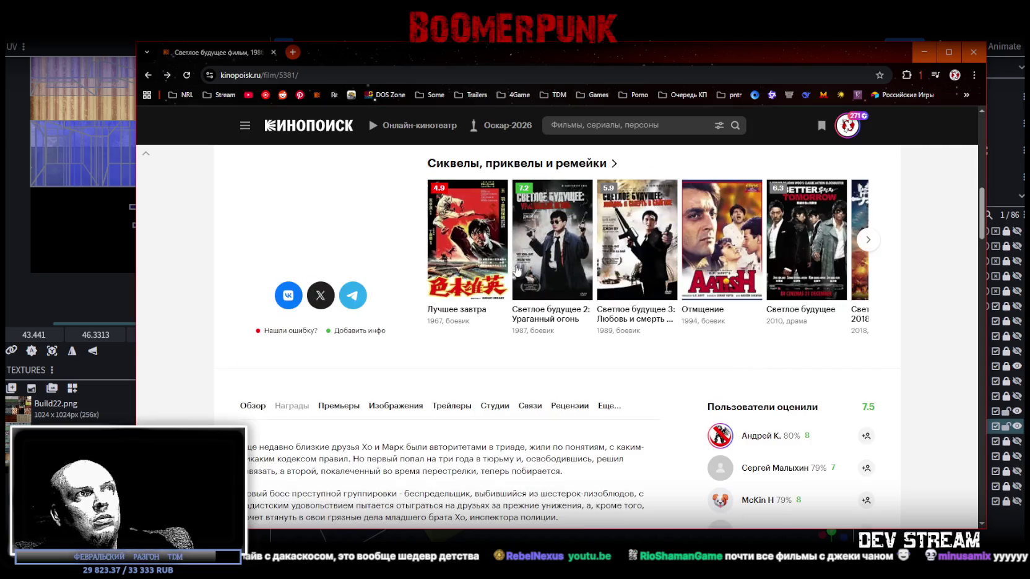
{"action": "scroll", "coordinate": [571, 342], "scroll_direction": "up", "scroll_amount": 2}
{"action": "scroll", "coordinate": [571, 342], "scroll_direction": "up", "scroll_amount": 5}
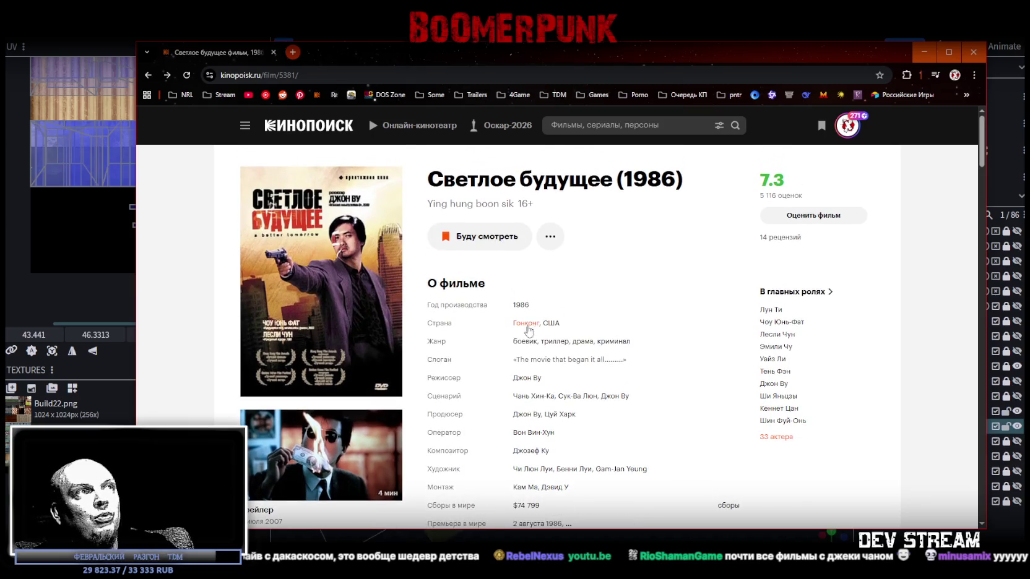
{"action": "scroll", "coordinate": [552, 327], "scroll_direction": "down", "scroll_amount": 10}
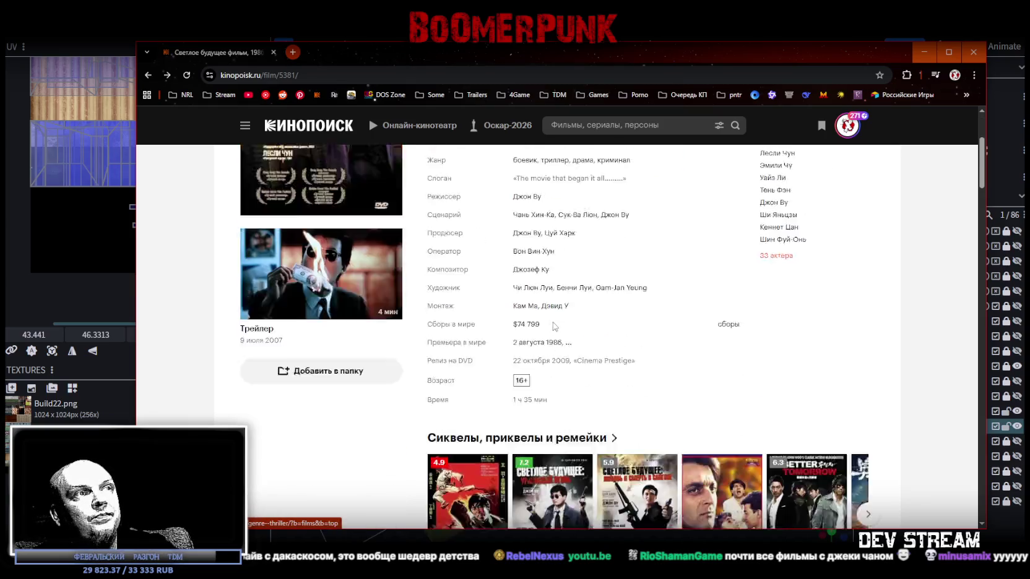
{"action": "scroll", "coordinate": [554, 328], "scroll_direction": "down", "scroll_amount": 5}
{"action": "scroll", "coordinate": [553, 327], "scroll_direction": "up", "scroll_amount": 5}
{"action": "scroll", "coordinate": [554, 327], "scroll_direction": "up", "scroll_amount": 6}
{"action": "key", "text": "alt+Tab"}
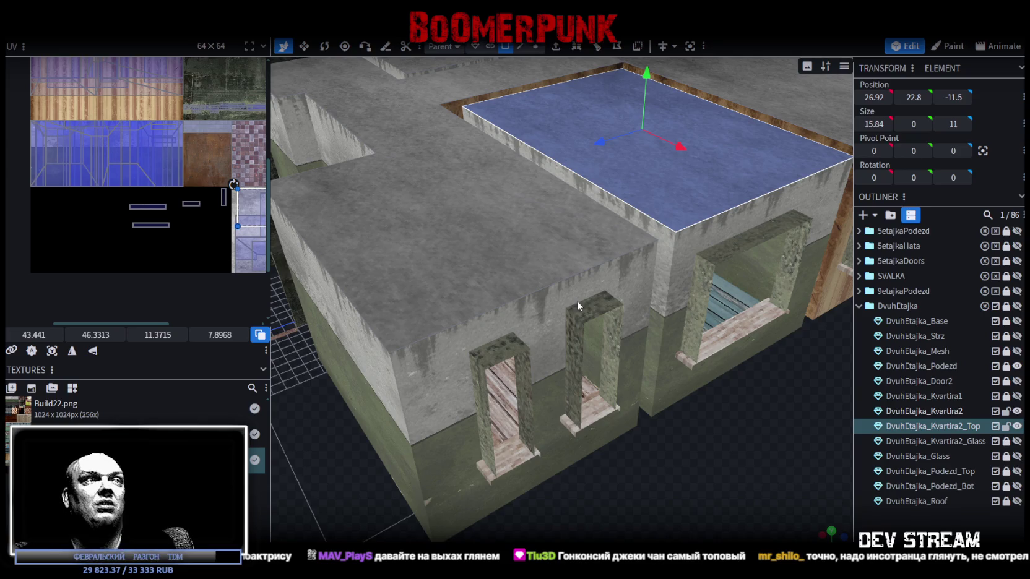
Select the side and top faces of both door frames and the first window frame
{"action": "left_click", "coordinate": [486, 412]}
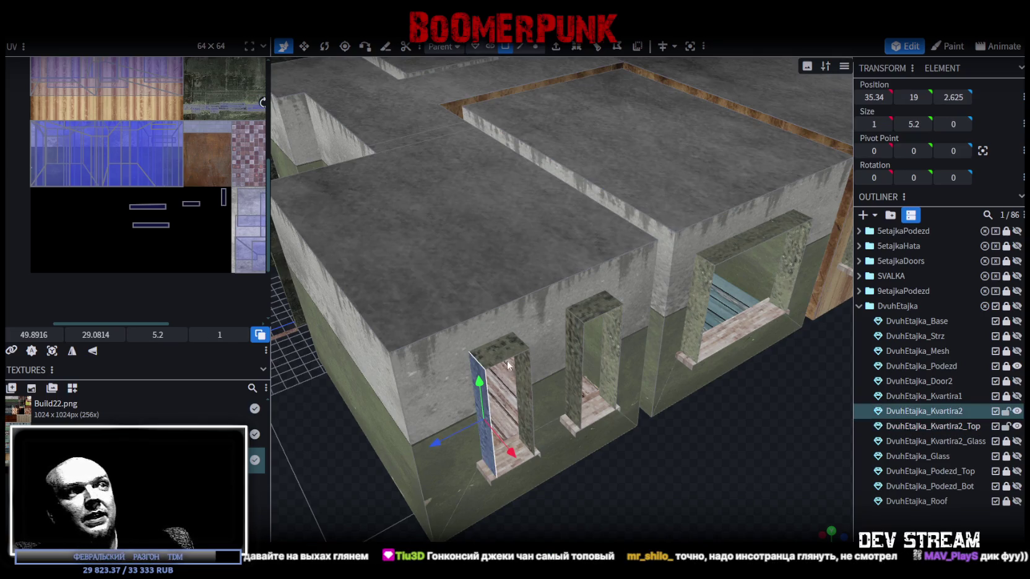
{"action": "left_click", "coordinate": [509, 348], "text": "shift"}
{"action": "left_click", "coordinate": [531, 372], "text": "shift"}
{"action": "left_click", "coordinate": [587, 328], "text": "shift"}
{"action": "left_click", "coordinate": [589, 316], "text": "shift"}
{"action": "left_click", "coordinate": [620, 331], "text": "shift"}
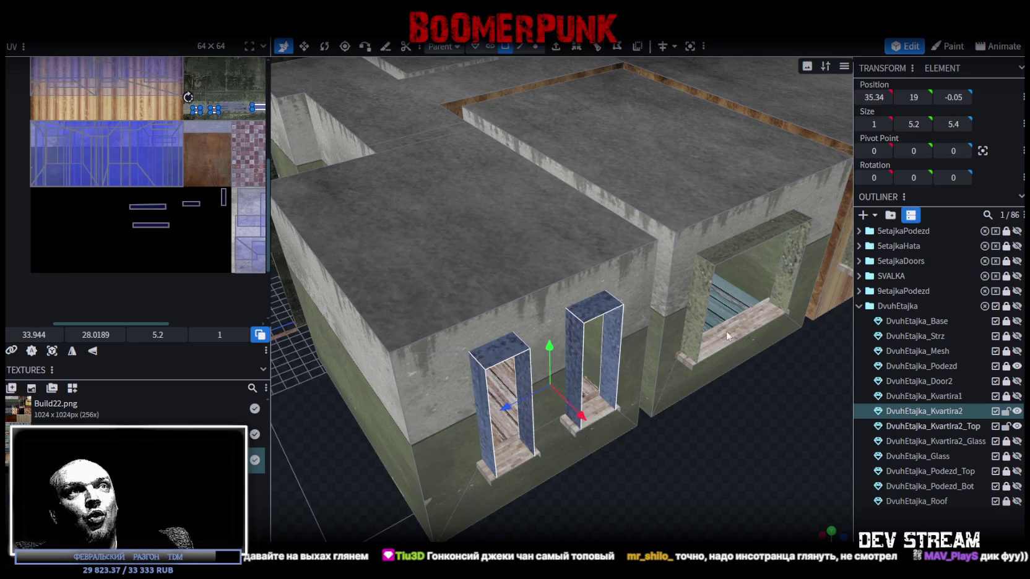
{"action": "left_click", "coordinate": [700, 292], "text": "shift"}
{"action": "left_click", "coordinate": [743, 242], "text": "shift"}
{"action": "left_click", "coordinate": [791, 258], "text": "shift"}
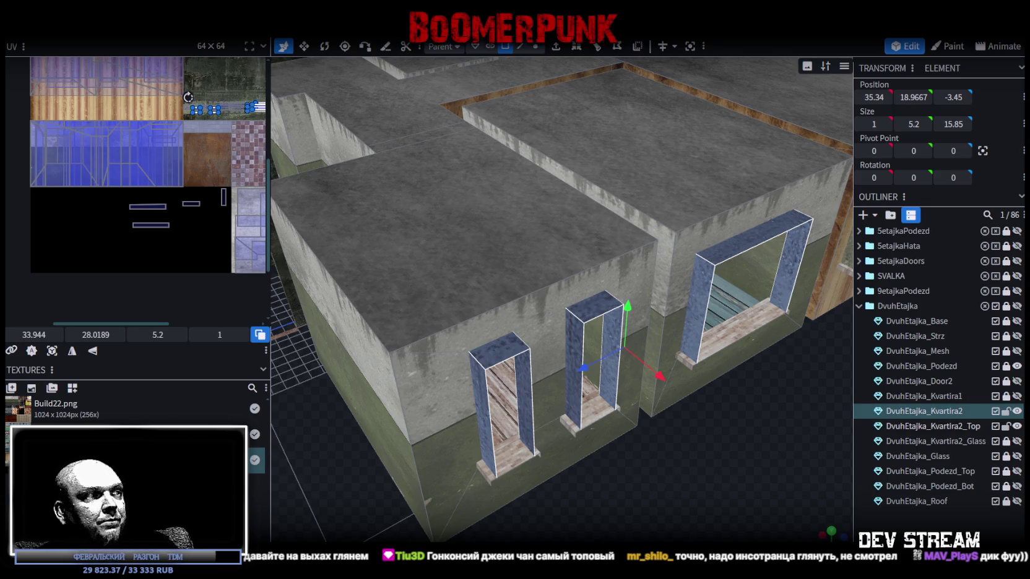
From a higher angle, add the wall window frame's faces to the selection
{"action": "mouse_move", "coordinate": [835, 285]}
{"action": "left_mouse_down"}
{"action": "mouse_move", "coordinate": [697, 400]}
{"action": "mouse_move", "coordinate": [656, 417]}
{"action": "mouse_move", "coordinate": [688, 420]}
{"action": "left_mouse_up"}
{"action": "scroll", "coordinate": [688, 421], "scroll_direction": "up", "scroll_amount": 3}
{"action": "left_click", "coordinate": [679, 365], "text": "shift"}
{"action": "left_click", "coordinate": [732, 290], "text": "shift"}
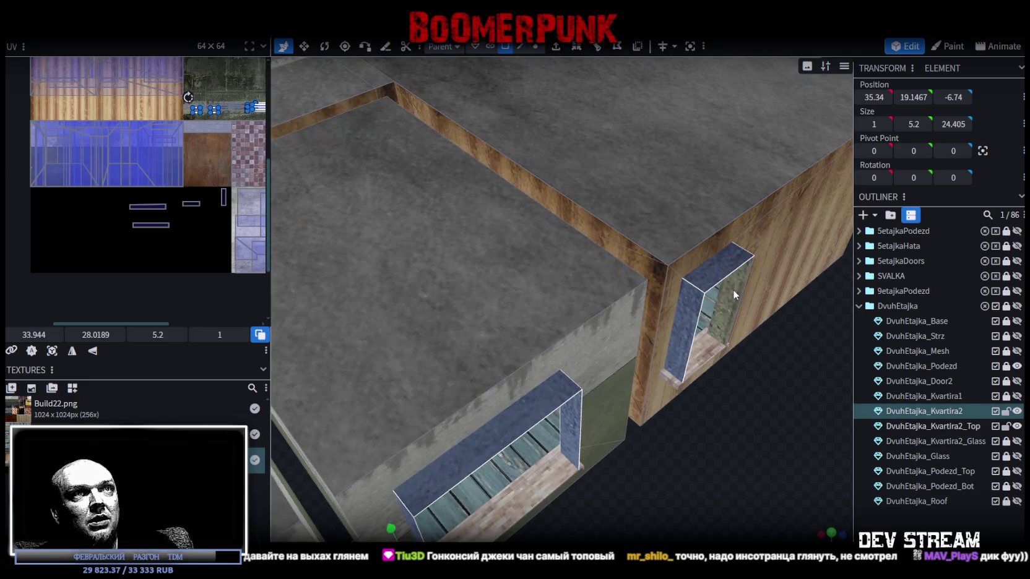
{"action": "left_click", "coordinate": [718, 339], "text": "shift"}
{"action": "scroll", "coordinate": [679, 462], "scroll_direction": "up", "scroll_amount": 2}
{"action": "scroll", "coordinate": [679, 463], "scroll_direction": "down", "scroll_amount": 3}
Add the remaining side, top and inner faces of the second window frame
{"action": "mouse_move", "coordinate": [678, 463]}
{"action": "left_mouse_down"}
{"action": "mouse_move", "coordinate": [780, 391]}
{"action": "mouse_move", "coordinate": [496, 425]}
{"action": "mouse_move", "coordinate": [515, 439]}
{"action": "left_mouse_up"}
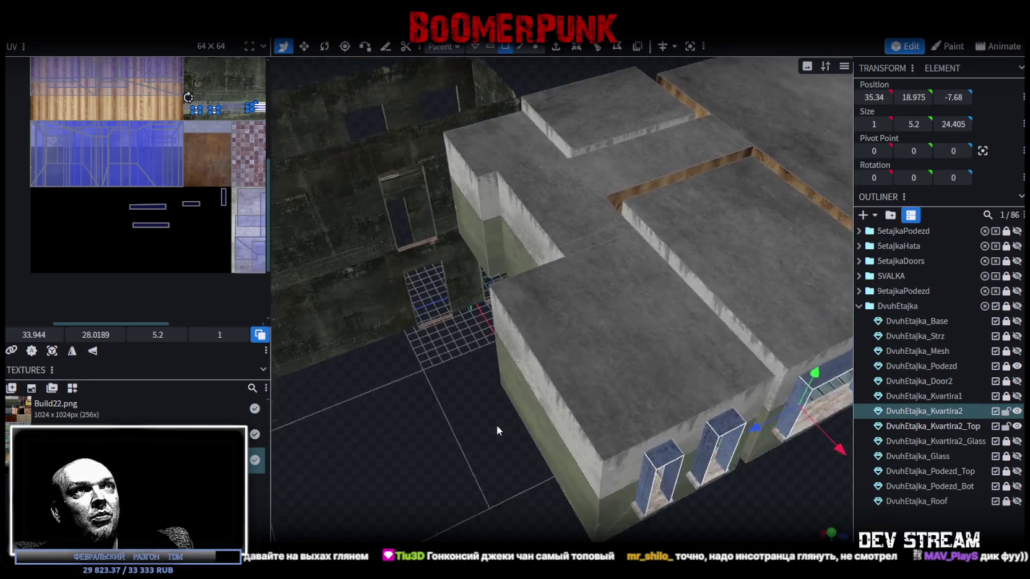
{"action": "scroll", "coordinate": [510, 430], "scroll_direction": "up", "scroll_amount": 3}
{"action": "scroll", "coordinate": [656, 412], "scroll_direction": "up", "scroll_amount": 4}
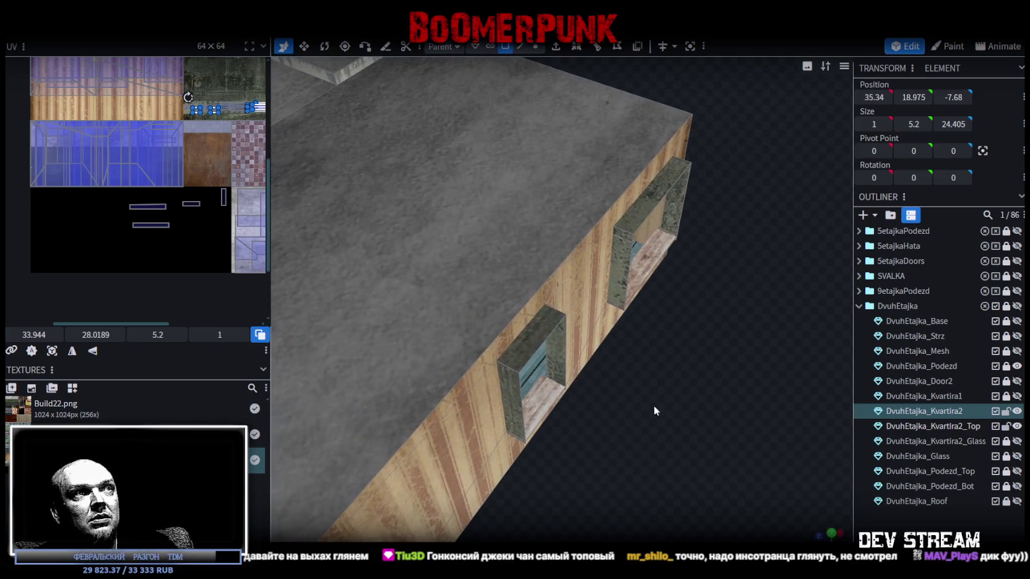
{"action": "left_click", "coordinate": [511, 401], "text": "shift"}
{"action": "left_click", "coordinate": [534, 350], "text": "shift"}
{"action": "left_click", "coordinate": [554, 348], "text": "shift"}
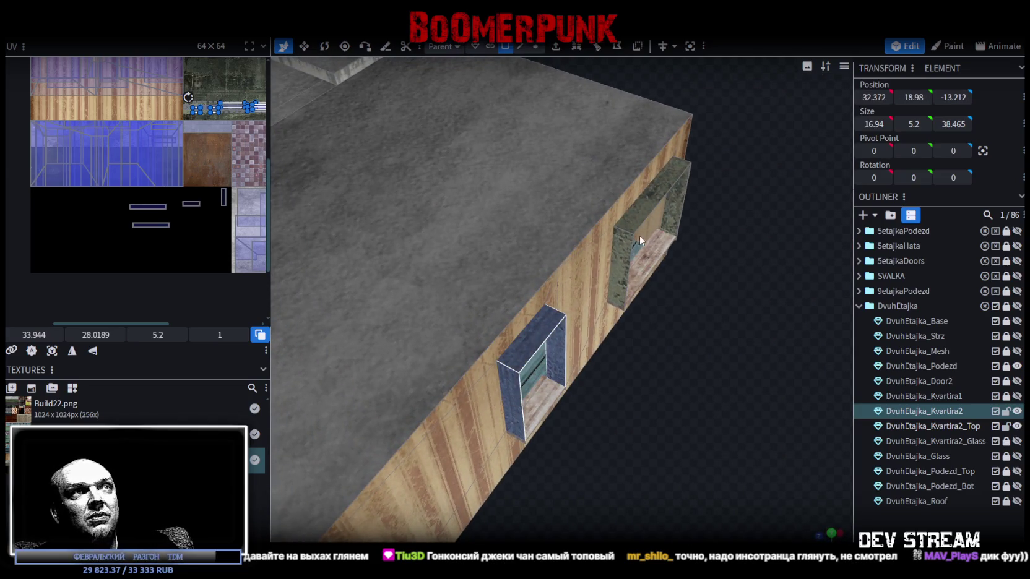
{"action": "left_click", "coordinate": [624, 247], "text": "shift"}
{"action": "left_click", "coordinate": [663, 199], "text": "shift"}
{"action": "left_click", "coordinate": [670, 240], "text": "shift"}
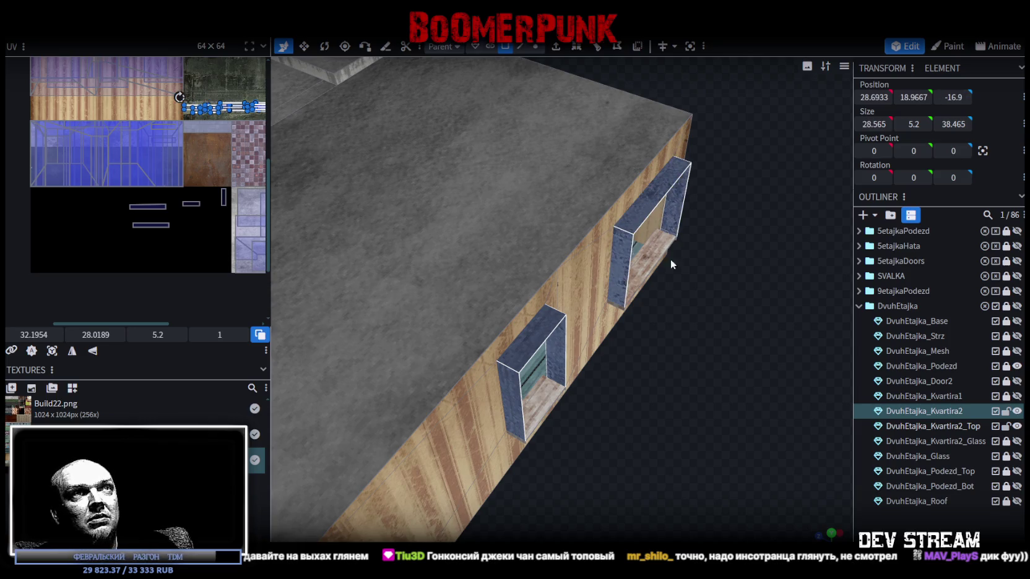
{"action": "scroll", "coordinate": [616, 404], "scroll_direction": "down", "scroll_amount": 4}
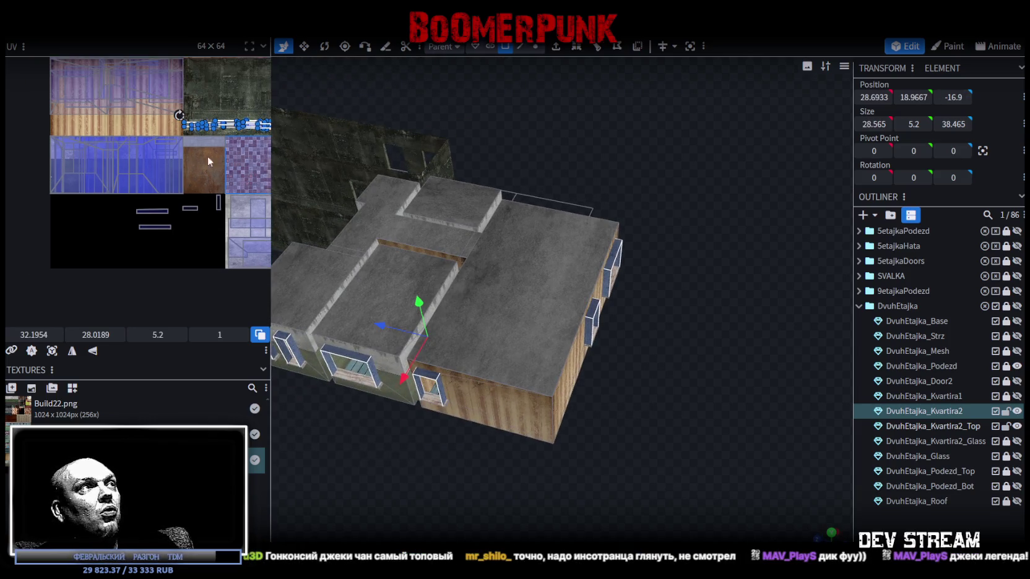
Move the selected faces' UVs down onto the light-blue tile of the texture
{"action": "scroll", "coordinate": [155, 164], "scroll_direction": "down", "scroll_amount": 1}
{"action": "scroll", "coordinate": [154, 165], "scroll_direction": "up", "scroll_amount": 3}
{"action": "left_click_drag", "start_coordinate": [231, 126], "coordinate": [237, 290]}
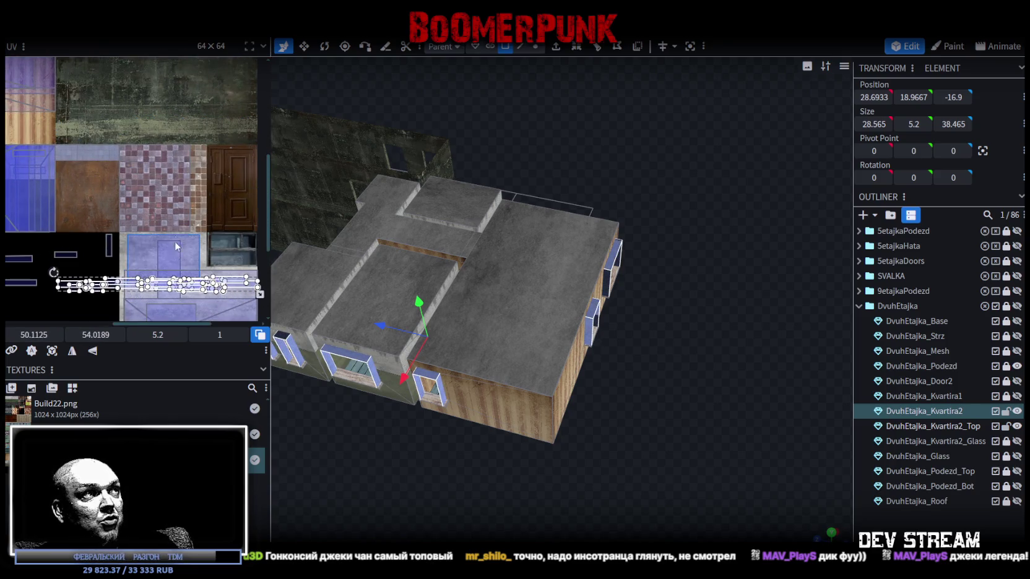
{"action": "scroll", "coordinate": [187, 233], "scroll_direction": "down", "scroll_amount": 3}
{"action": "left_click_drag", "start_coordinate": [225, 192], "coordinate": [231, 234]}
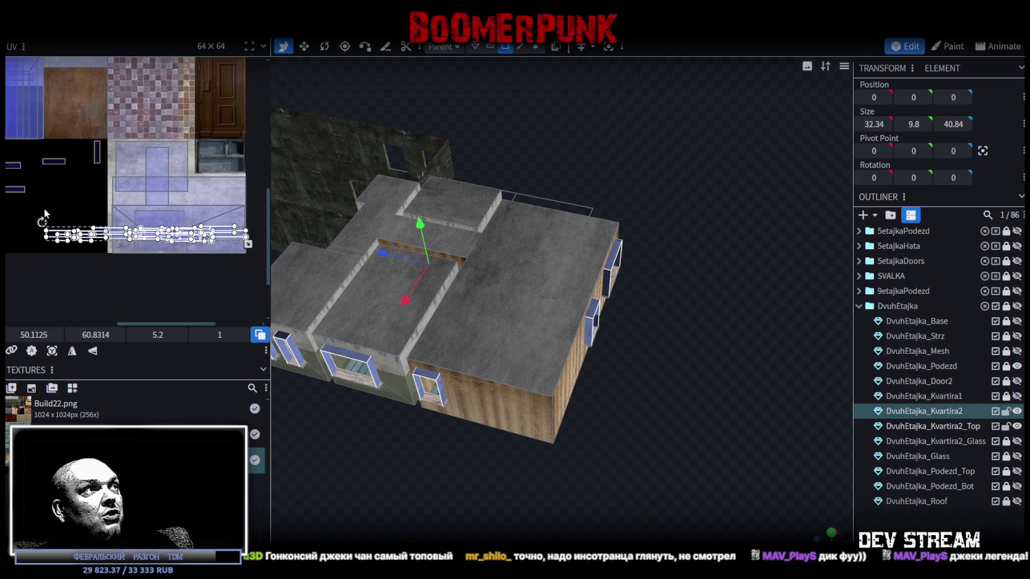
Adjust a smaller group of window faces in the UV map, then deselect everything
{"action": "mouse_move", "coordinate": [45, 213]}
{"action": "left_mouse_down"}
{"action": "mouse_move", "coordinate": [81, 244]}
{"action": "mouse_move", "coordinate": [215, 257]}
{"action": "left_mouse_up"}
{"action": "scroll", "coordinate": [97, 246], "scroll_direction": "up", "scroll_amount": 3}
{"action": "scroll", "coordinate": [109, 221], "scroll_direction": "up", "scroll_amount": 3}
{"action": "scroll", "coordinate": [109, 215], "scroll_direction": "up", "scroll_amount": 2}
{"action": "left_click", "coordinate": [177, 207]}
{"action": "mouse_move", "coordinate": [679, 395]}
{"action": "left_mouse_down"}
{"action": "mouse_move", "coordinate": [650, 373]}
{"action": "mouse_move", "coordinate": [544, 374]}
{"action": "mouse_move", "coordinate": [573, 396]}
{"action": "mouse_move", "coordinate": [688, 385]}
{"action": "left_mouse_up"}
{"action": "left_click", "coordinate": [708, 381]}
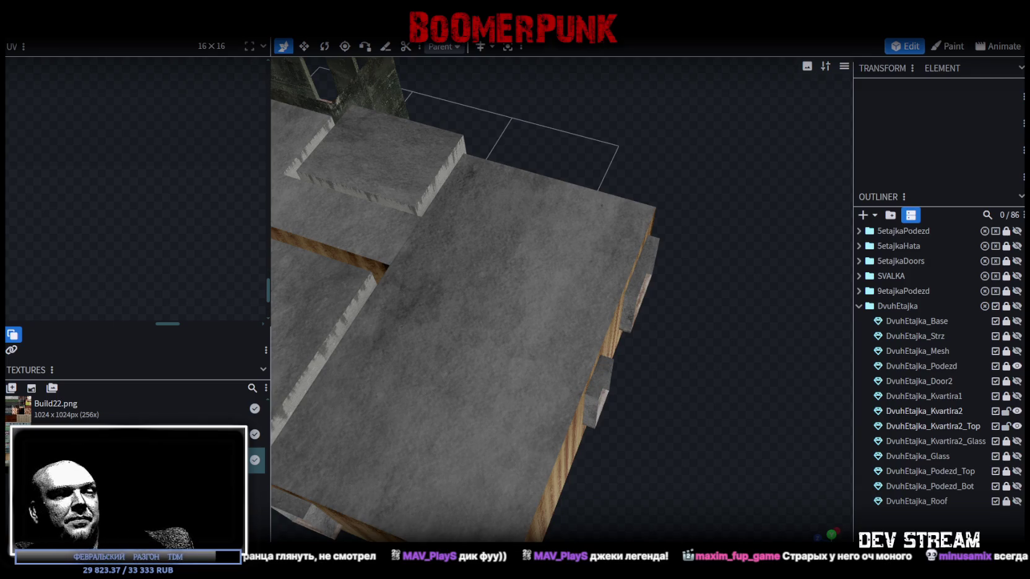
{"action": "scroll", "coordinate": [361, 274], "scroll_direction": "down", "scroll_amount": 3}
{"action": "mouse_move", "coordinate": [361, 274]}
{"action": "left_mouse_down"}
{"action": "mouse_move", "coordinate": [610, 383]}
{"action": "mouse_move", "coordinate": [502, 429]}
{"action": "mouse_move", "coordinate": [606, 497]}
{"action": "mouse_move", "coordinate": [572, 462]}
{"action": "mouse_move", "coordinate": [759, 476]}
{"action": "mouse_move", "coordinate": [655, 427]}
{"action": "mouse_move", "coordinate": [533, 431]}
{"action": "left_mouse_up"}
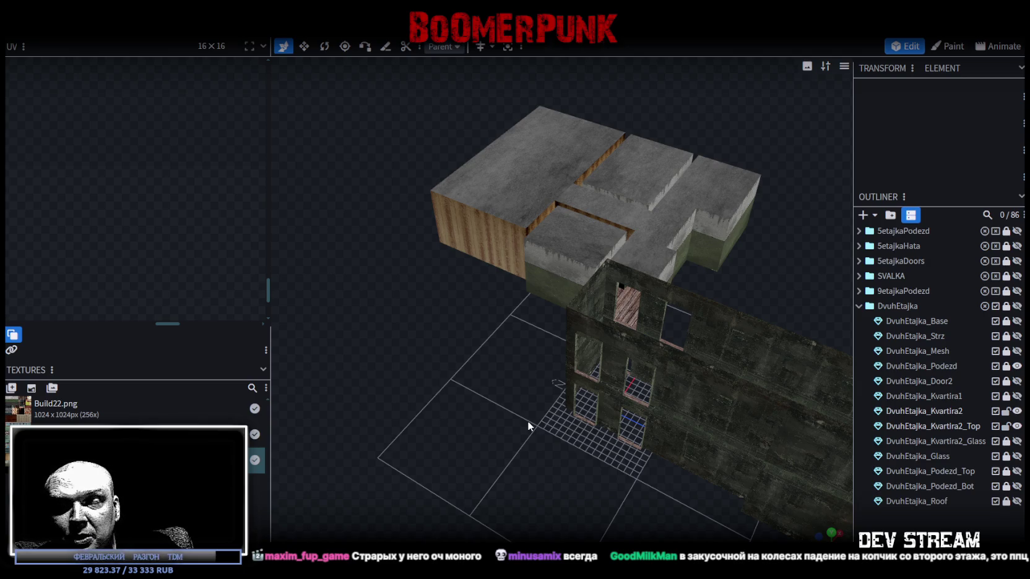
Orbit the building once more, then switch to Unity's Scene view over the rooftops
{"action": "mouse_move", "coordinate": [527, 421]}
{"action": "left_mouse_down"}
{"action": "mouse_move", "coordinate": [516, 389]}
{"action": "mouse_move", "coordinate": [489, 366]}
{"action": "mouse_move", "coordinate": [495, 374]}
{"action": "left_mouse_up"}
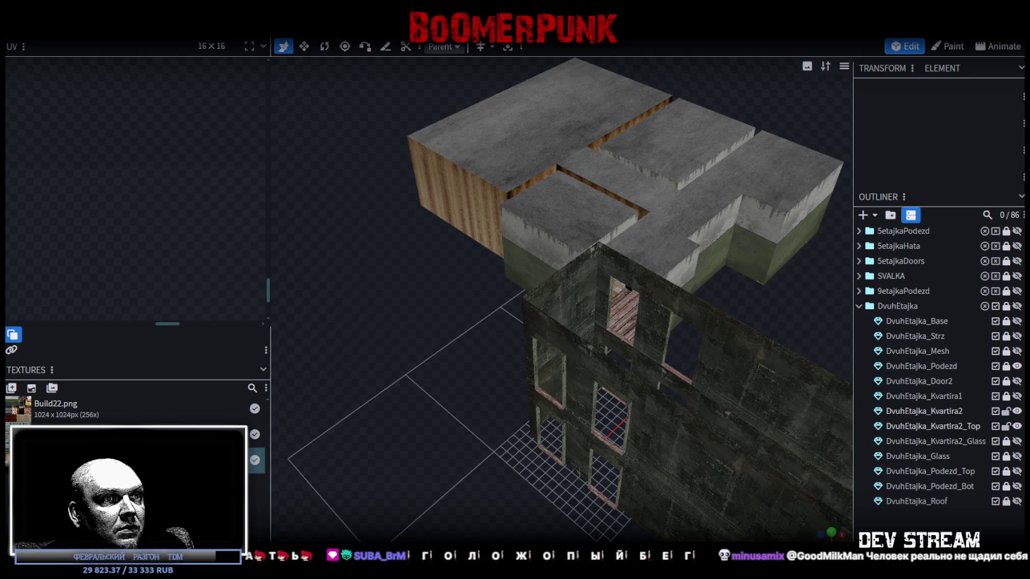
{"action": "scroll", "coordinate": [621, 440], "scroll_direction": "down", "scroll_amount": 5}
{"action": "mouse_move", "coordinate": [551, 414]}
{"action": "left_mouse_down"}
{"action": "mouse_move", "coordinate": [593, 387]}
{"action": "mouse_move", "coordinate": [450, 402]}
{"action": "left_mouse_up"}
{"action": "scroll", "coordinate": [451, 402], "scroll_direction": "up", "scroll_amount": 5}
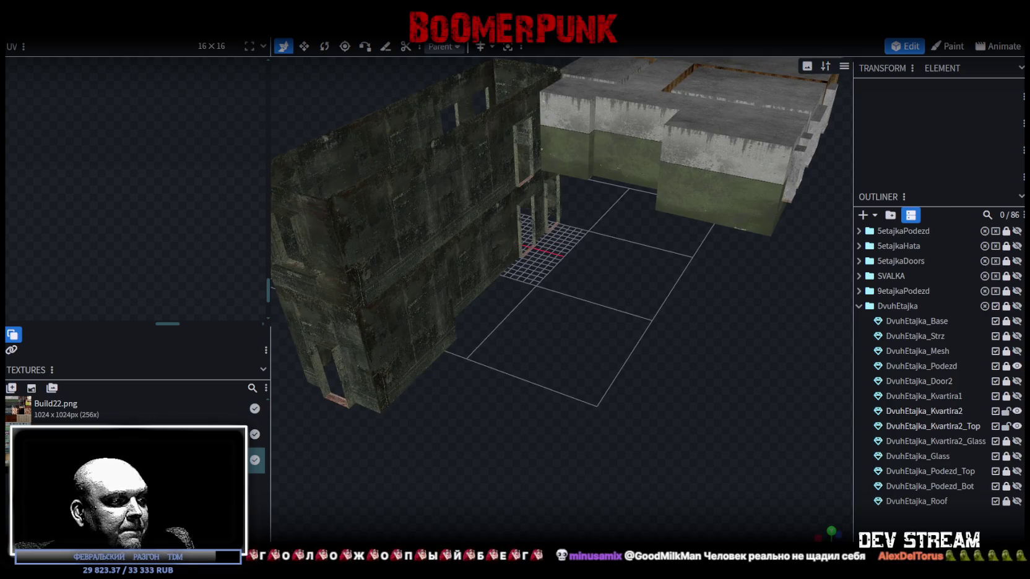
{"action": "key", "text": "alt+Tab"}
{"action": "mouse_move", "coordinate": [559, 247]}
{"action": "left_mouse_down"}
{"action": "mouse_move", "coordinate": [755, 228]}
{"action": "mouse_move", "coordinate": [747, 219]}
{"action": "mouse_move", "coordinate": [449, 254]}
{"action": "left_mouse_up"}
Select Build28's roof piece and show its rus_build_15 material settings
{"action": "left_click", "coordinate": [467, 251]}
{"action": "left_click", "coordinate": [467, 251]}
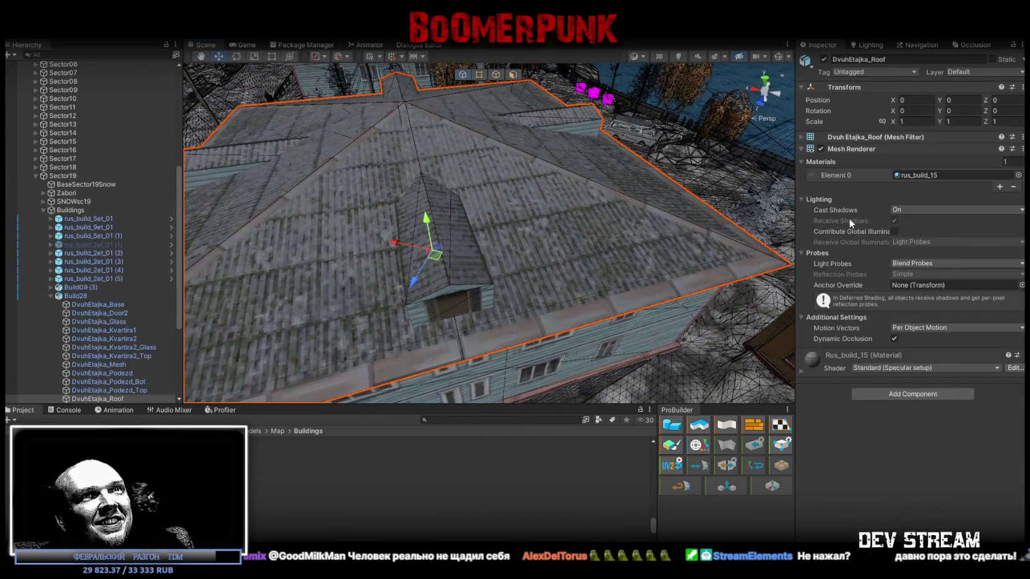
{"action": "left_click", "coordinate": [923, 175]}
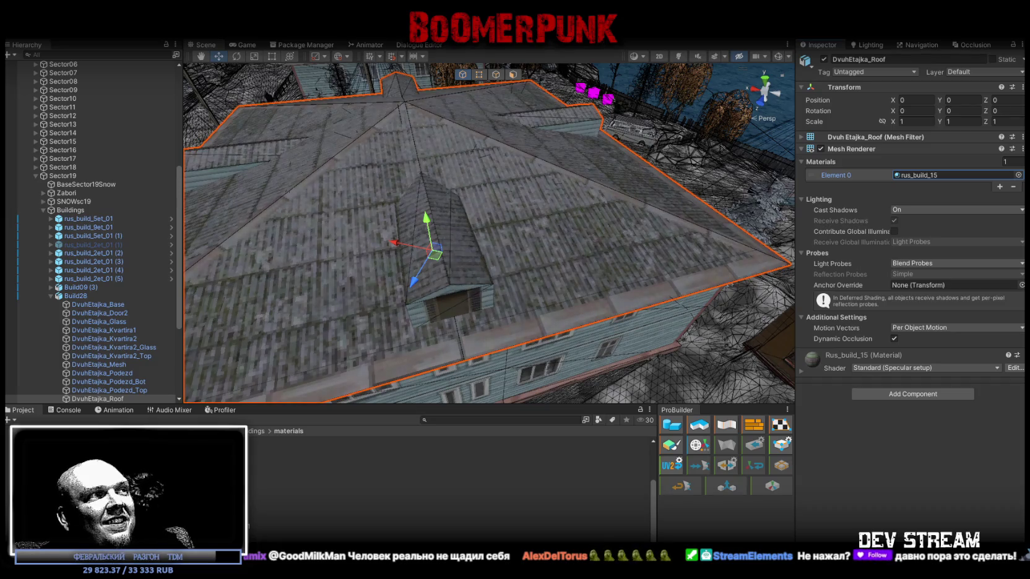
{"action": "left_click", "coordinate": [371, 500]}
{"action": "mouse_move", "coordinate": [577, 215]}
{"action": "left_mouse_down"}
{"action": "mouse_move", "coordinate": [519, 203]}
{"action": "mouse_move", "coordinate": [511, 286]}
{"action": "mouse_move", "coordinate": [459, 294]}
{"action": "mouse_move", "coordinate": [455, 255]}
{"action": "mouse_move", "coordinate": [462, 266]}
{"action": "mouse_move", "coordinate": [428, 260]}
{"action": "mouse_move", "coordinate": [437, 267]}
{"action": "mouse_move", "coordinate": [650, 217]}
{"action": "left_mouse_up"}
Select the neighbouring Regroup13 roof and open its rus_build_15 material
{"action": "mouse_move", "coordinate": [977, 263]}
{"action": "left_mouse_down"}
{"action": "mouse_move", "coordinate": [1001, 270]}
{"action": "mouse_move", "coordinate": [971, 255]}
{"action": "mouse_move", "coordinate": [675, 232]}
{"action": "mouse_move", "coordinate": [936, 90]}
{"action": "mouse_move", "coordinate": [918, 82]}
{"action": "mouse_move", "coordinate": [1007, 156]}
{"action": "mouse_move", "coordinate": [152, 178]}
{"action": "mouse_move", "coordinate": [143, 163]}
{"action": "mouse_move", "coordinate": [171, 78]}
{"action": "mouse_move", "coordinate": [696, 55]}
{"action": "mouse_move", "coordinate": [676, 72]}
{"action": "mouse_move", "coordinate": [264, 147]}
{"action": "mouse_move", "coordinate": [423, 228]}
{"action": "left_mouse_up"}
{"action": "left_click", "coordinate": [492, 233]}
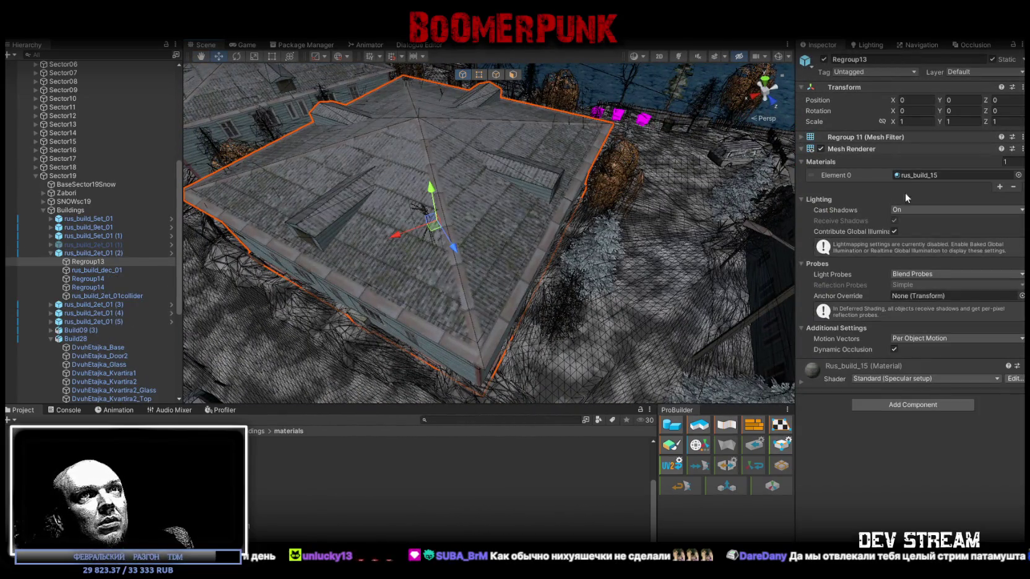
{"action": "left_click", "coordinate": [912, 174]}
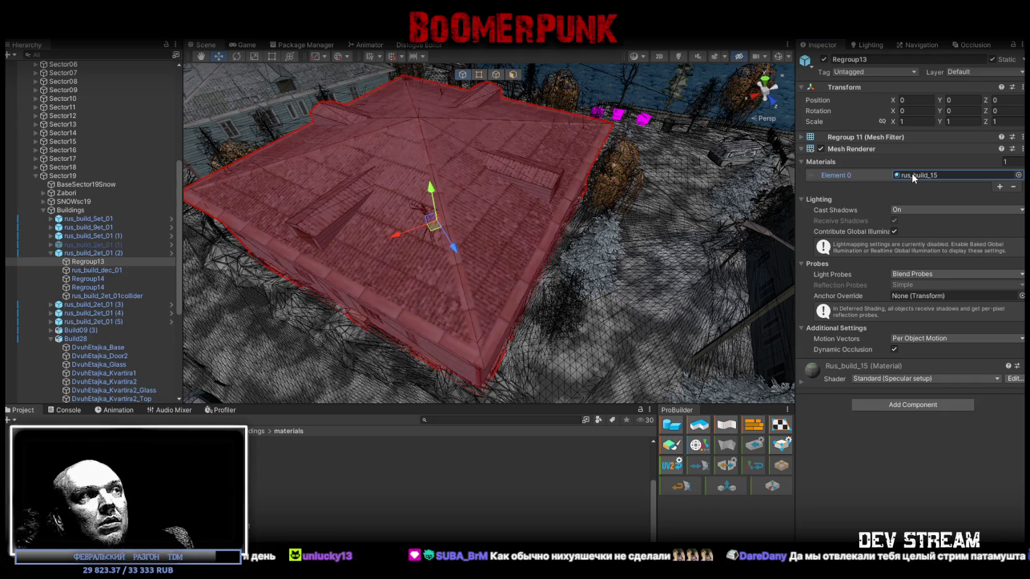
{"action": "double_click", "coordinate": [911, 174]}
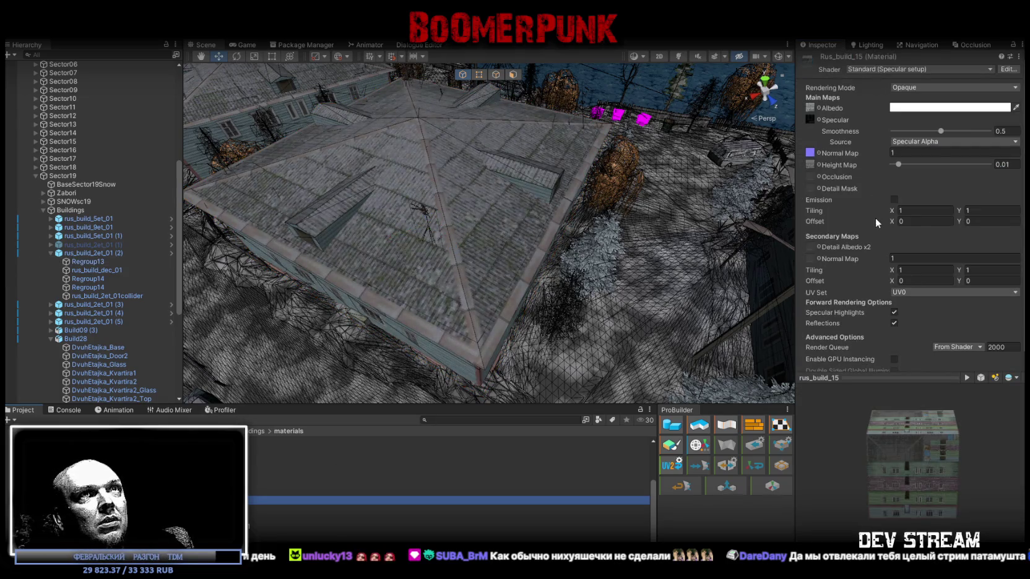
Raise the rus_build_15 Height Map strength from 0.01 to about 0.07
{"action": "scroll", "coordinate": [874, 215], "scroll_direction": "down", "scroll_amount": 1}
{"action": "mouse_move", "coordinate": [526, 222]}
{"action": "left_mouse_down"}
{"action": "mouse_move", "coordinate": [611, 193]}
{"action": "mouse_move", "coordinate": [471, 182]}
{"action": "mouse_move", "coordinate": [406, 145]}
{"action": "mouse_move", "coordinate": [391, 122]}
{"action": "mouse_move", "coordinate": [360, 126]}
{"action": "mouse_move", "coordinate": [338, 363]}
{"action": "mouse_move", "coordinate": [356, 221]}
{"action": "mouse_move", "coordinate": [656, 110]}
{"action": "mouse_move", "coordinate": [822, 169]}
{"action": "left_mouse_up"}
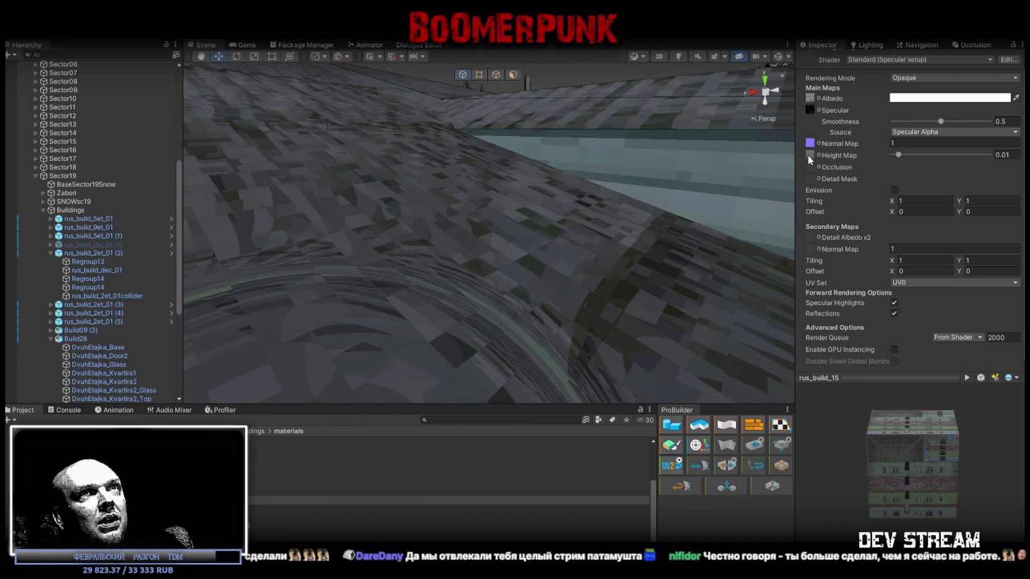
{"action": "left_click", "coordinate": [899, 155]}
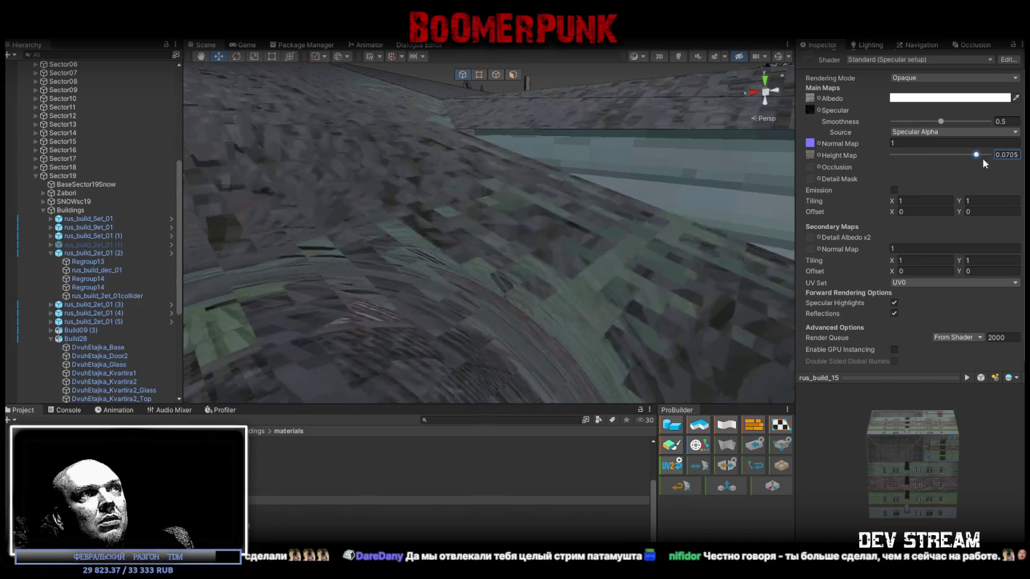
{"action": "type", "text": "0.01"}
{"action": "mouse_move", "coordinate": [612, 167]}
{"action": "left_mouse_down"}
{"action": "mouse_move", "coordinate": [388, 212]}
{"action": "mouse_move", "coordinate": [348, 213]}
{"action": "mouse_move", "coordinate": [326, 198]}
{"action": "mouse_move", "coordinate": [403, 139]}
{"action": "mouse_move", "coordinate": [551, 152]}
{"action": "mouse_move", "coordinate": [774, 195]}
{"action": "mouse_move", "coordinate": [767, 261]}
{"action": "mouse_move", "coordinate": [703, 255]}
{"action": "left_mouse_up"}
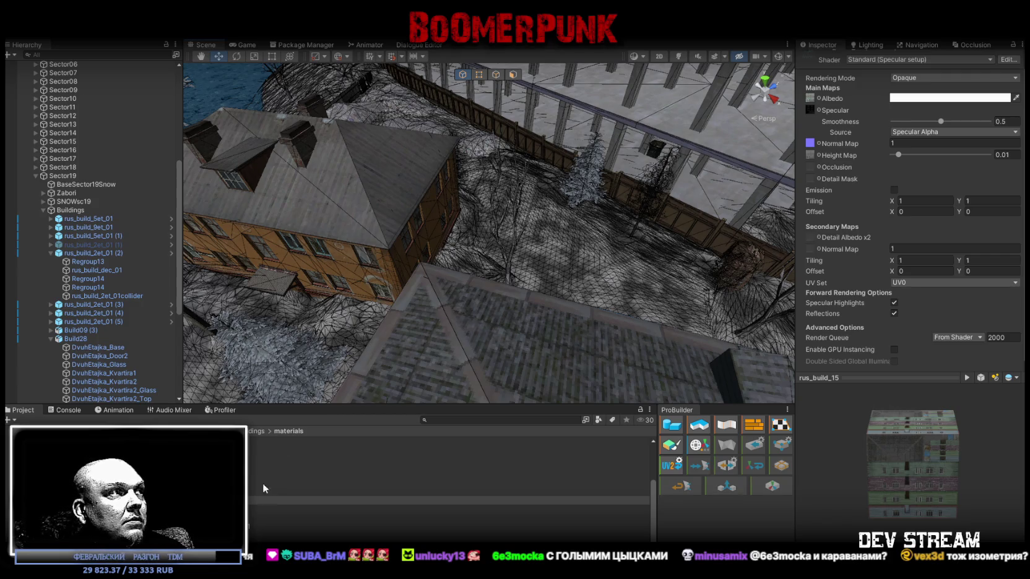
Switch to the Console panel in place of the Project browser
{"action": "left_click", "coordinate": [62, 410]}
Frame the Player in the Scene view from a low angle and enter Play mode
{"action": "left_click_drag", "start_coordinate": [383, 294], "coordinate": [557, 281]}
{"action": "scroll", "coordinate": [16, 155], "scroll_direction": "up", "scroll_amount": 10}
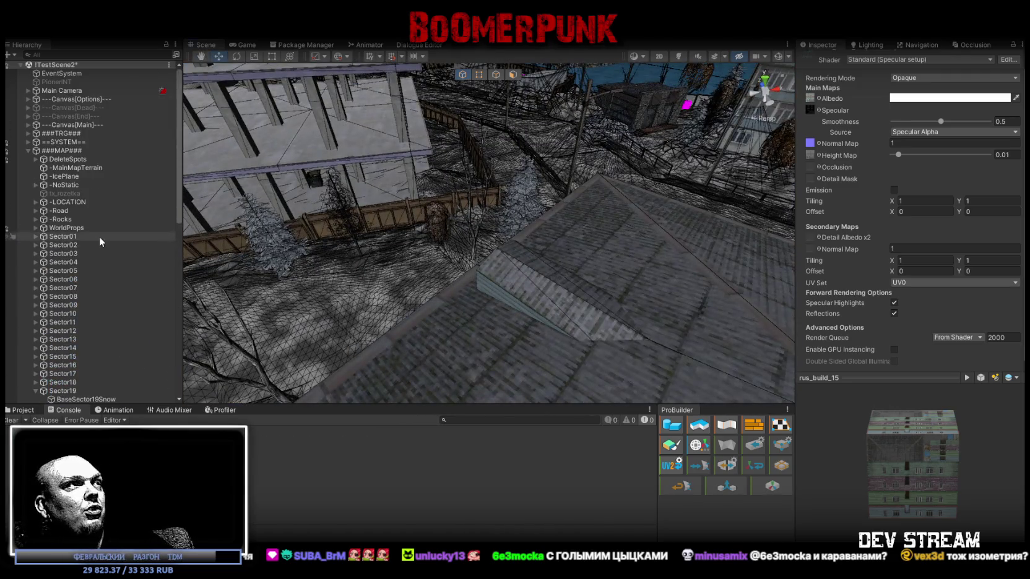
{"action": "left_click", "coordinate": [28, 150]}
{"action": "double_click", "coordinate": [101, 159]}
{"action": "mouse_move", "coordinate": [623, 161]}
{"action": "left_mouse_down"}
{"action": "mouse_move", "coordinate": [689, 165]}
{"action": "mouse_move", "coordinate": [538, 202]}
{"action": "mouse_move", "coordinate": [251, 250]}
{"action": "mouse_move", "coordinate": [223, 246]}
{"action": "mouse_move", "coordinate": [332, 186]}
{"action": "left_mouse_up"}
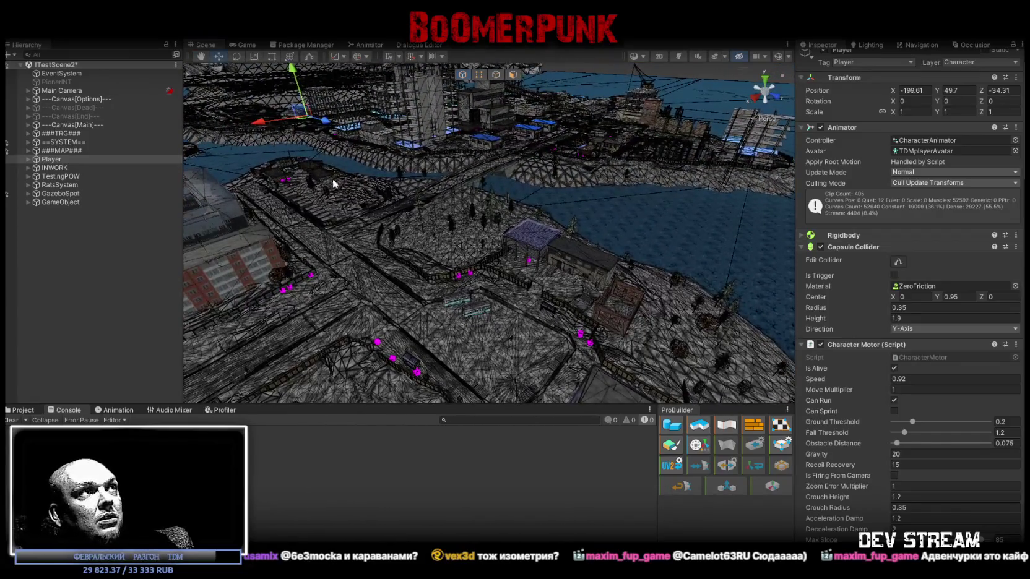
{"action": "mouse_move", "coordinate": [495, 379]}
{"action": "left_mouse_down"}
{"action": "mouse_move", "coordinate": [520, 363]}
{"action": "mouse_move", "coordinate": [524, 335]}
{"action": "mouse_move", "coordinate": [448, 213]}
{"action": "mouse_move", "coordinate": [297, 136]}
{"action": "left_mouse_up"}
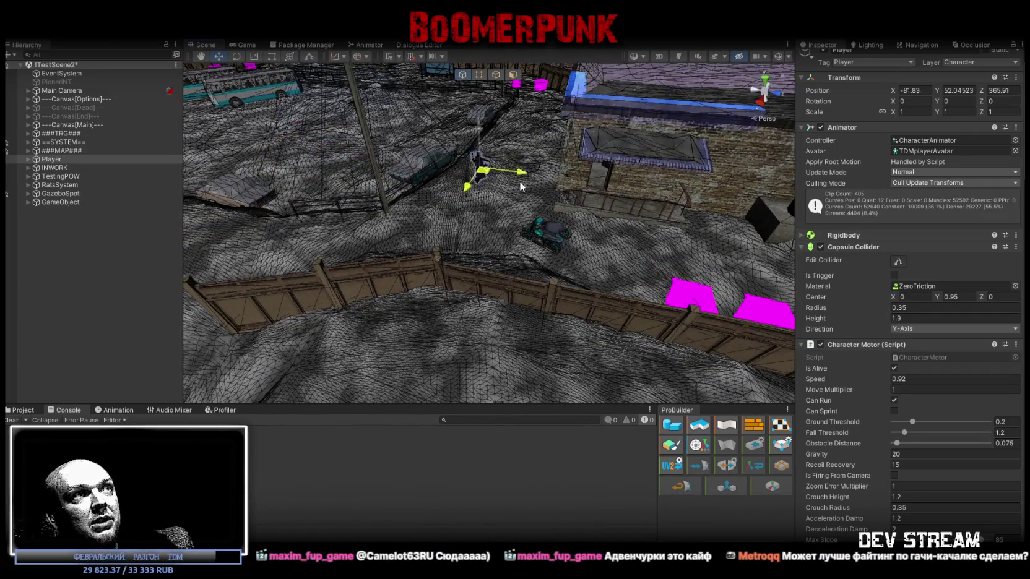
{"action": "mouse_move", "coordinate": [520, 186]}
{"action": "left_mouse_down"}
{"action": "mouse_move", "coordinate": [452, 93]}
{"action": "mouse_move", "coordinate": [476, 117]}
{"action": "mouse_move", "coordinate": [487, 211]}
{"action": "mouse_move", "coordinate": [696, 285]}
{"action": "mouse_move", "coordinate": [527, 223]}
{"action": "left_mouse_up"}
{"action": "key", "text": "ctrl+p"}
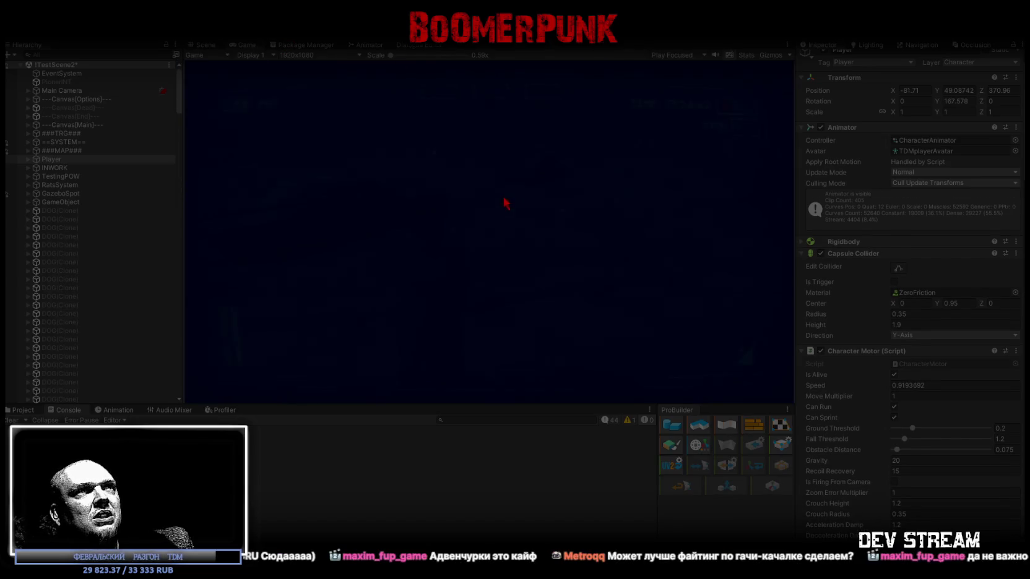
In the in-game bag, use the ammo box and map, equip the rifle, then close it
{"action": "key", "text": "Tab"}
{"action": "left_click", "coordinate": [537, 148]}
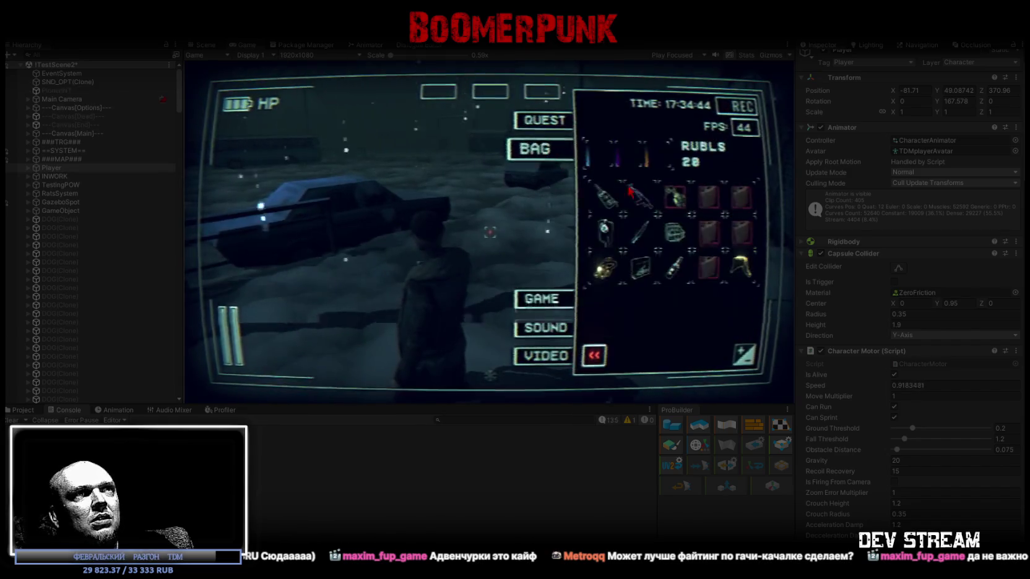
{"action": "left_click", "coordinate": [669, 227]}
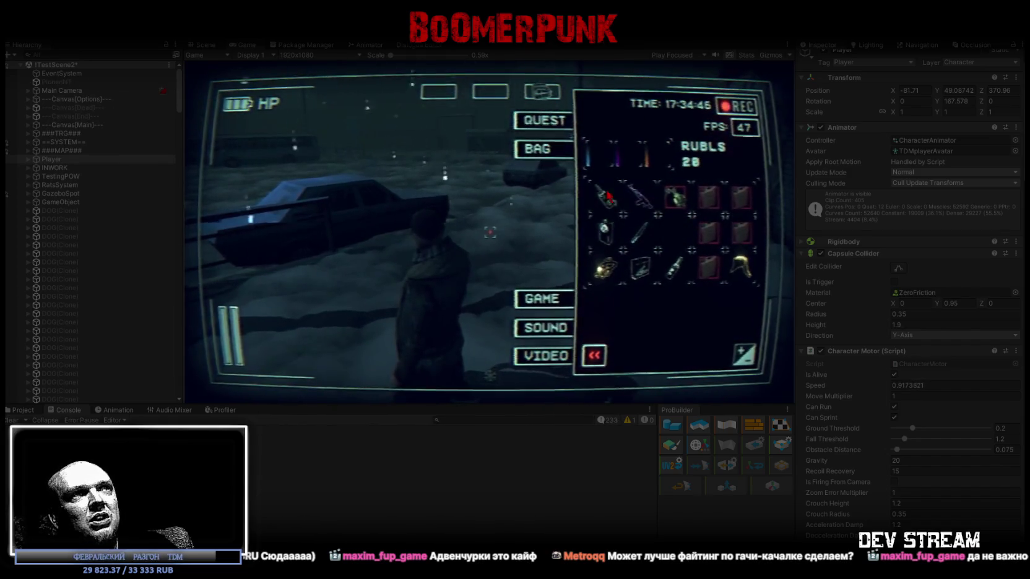
{"action": "left_click", "coordinate": [532, 147]}
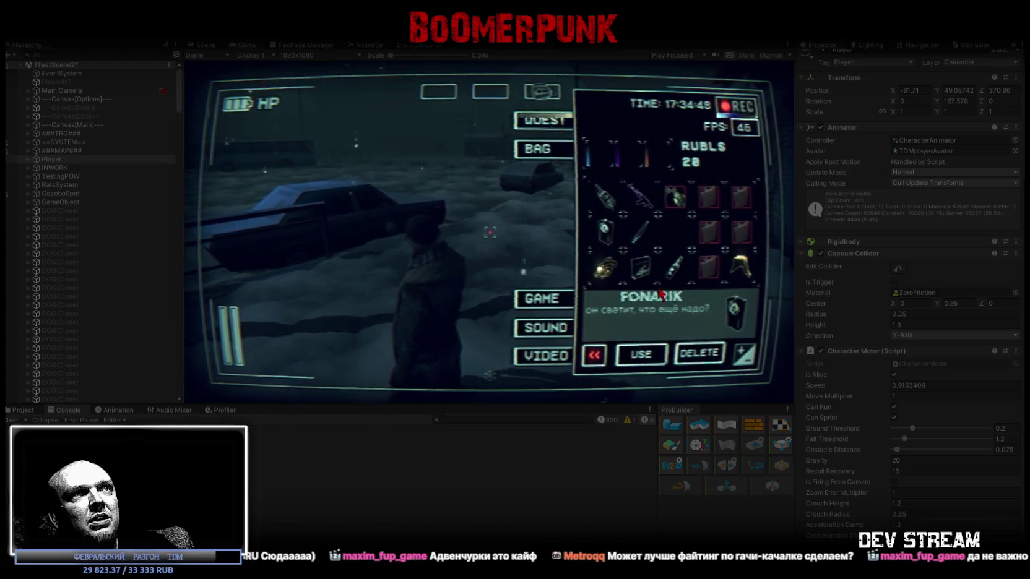
{"action": "left_click", "coordinate": [641, 266]}
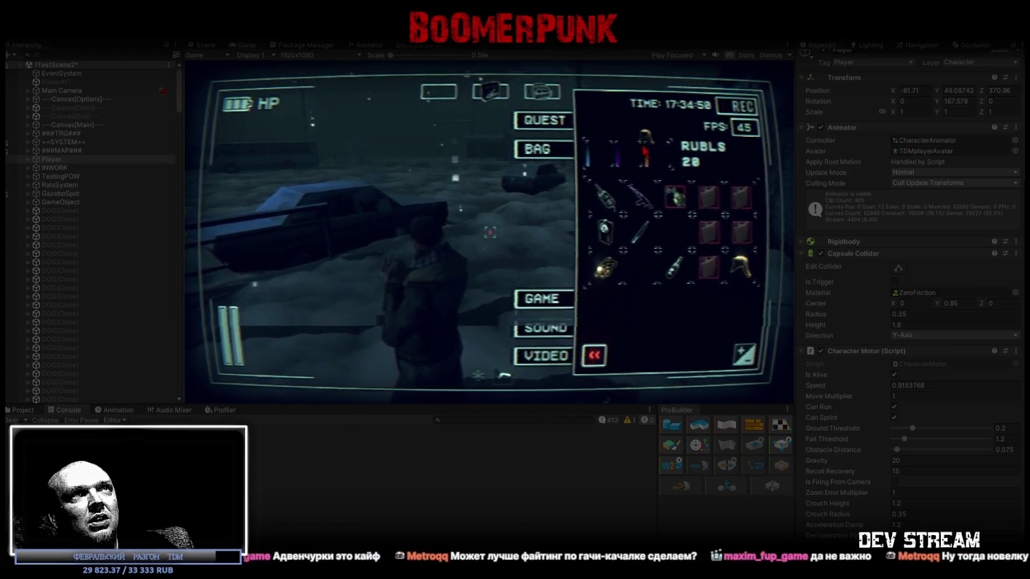
{"action": "left_click", "coordinate": [623, 208]}
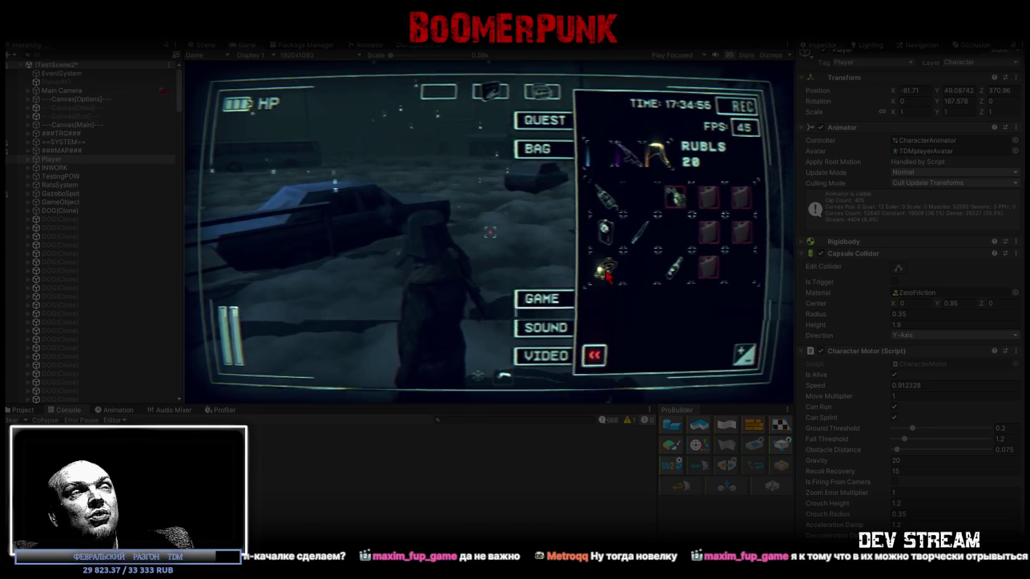
{"action": "key", "text": "Tab"}
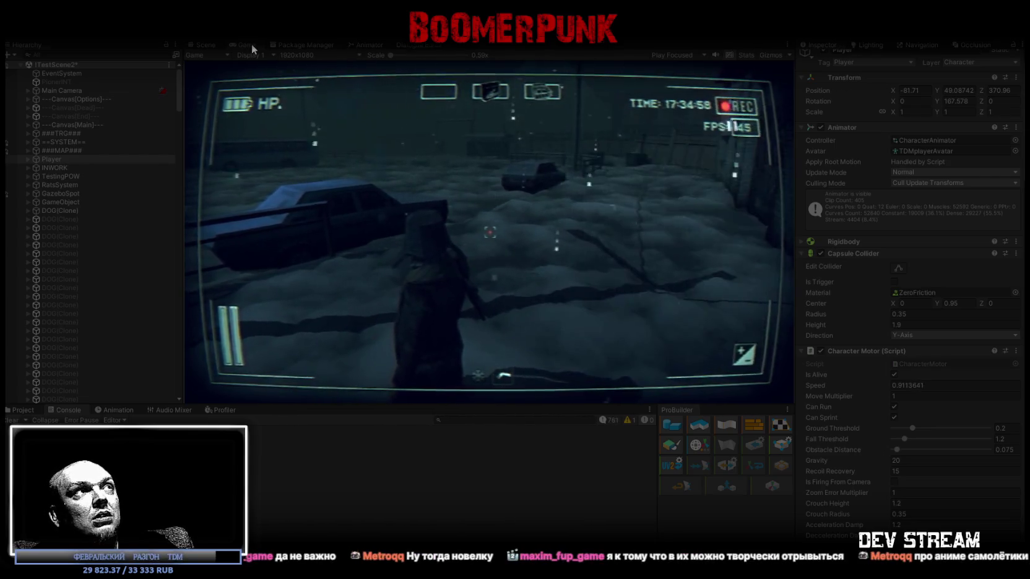
Maximize the Game view, walk the character to the blue car, and toggle the inventory
{"action": "double_click", "coordinate": [250, 45]}
{"action": "key", "text": "w"}
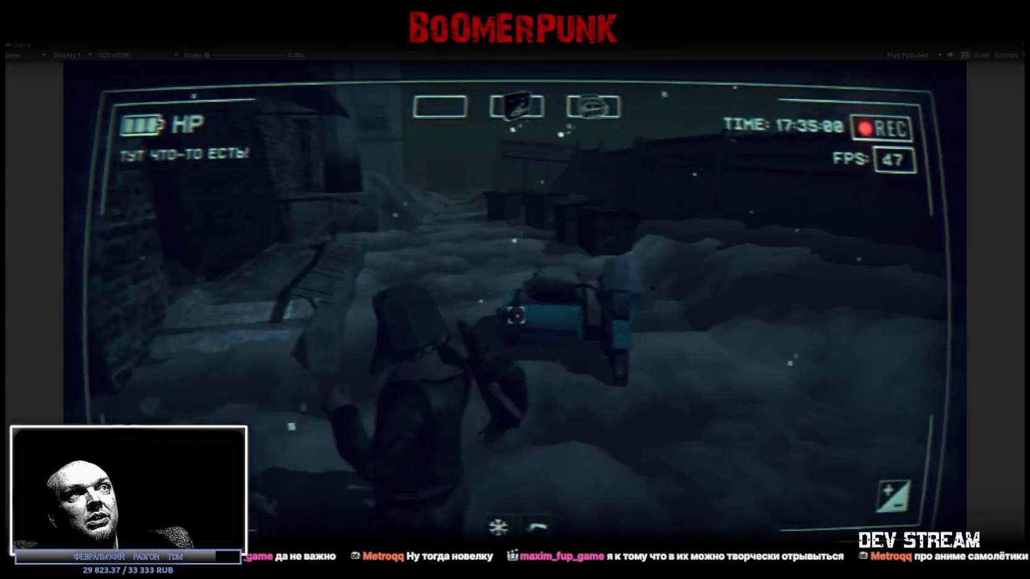
{"action": "key", "text": "w"}
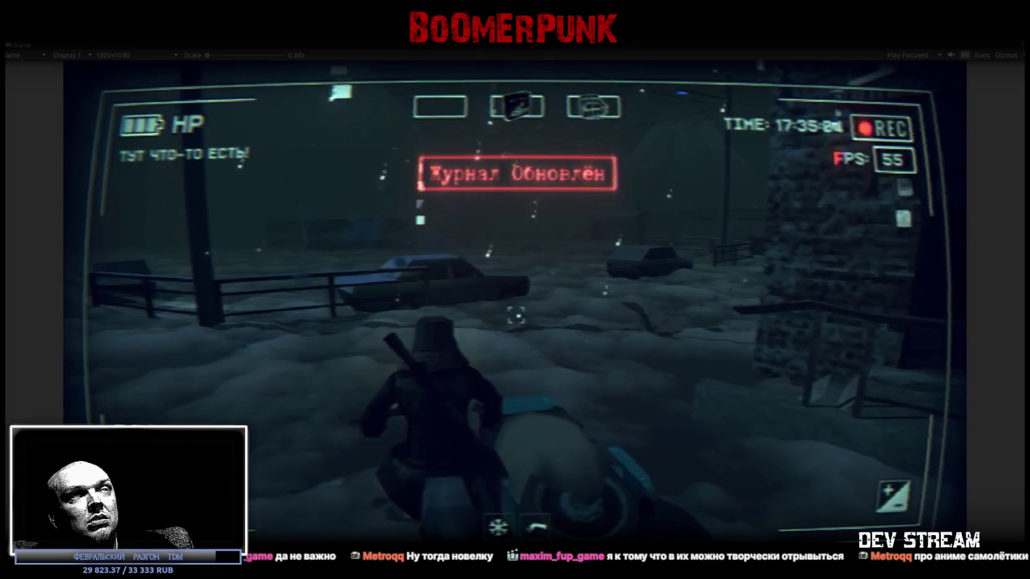
{"action": "key", "text": "Tab"}
{"action": "key", "text": "Tab"}
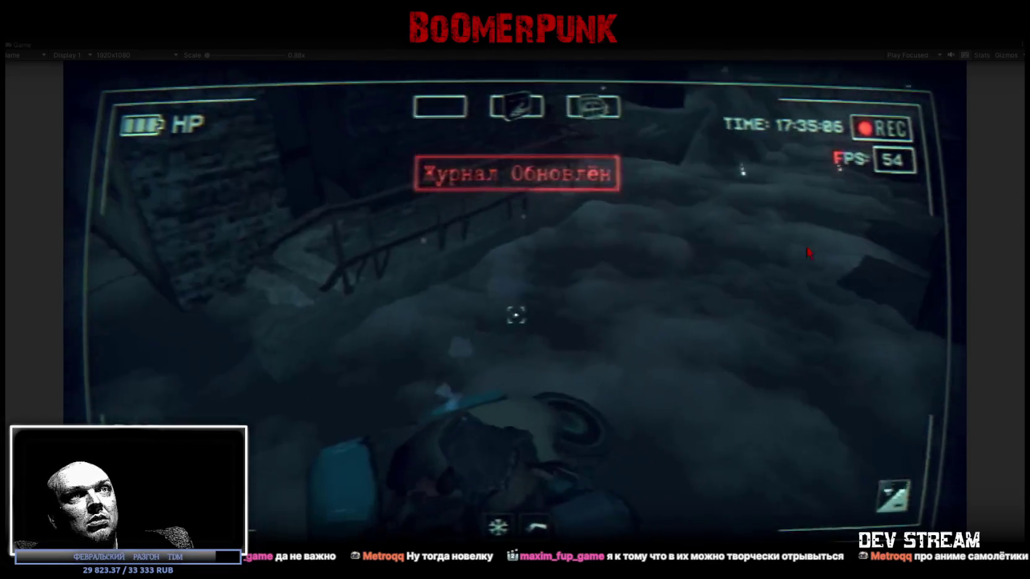
{"action": "key", "text": "Tab"}
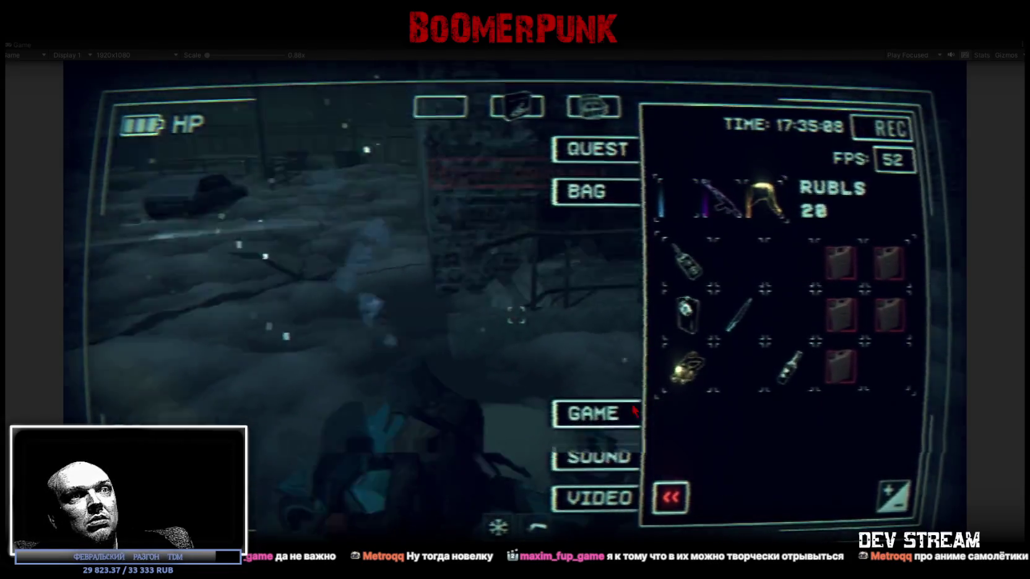
{"action": "key", "text": "Tab"}
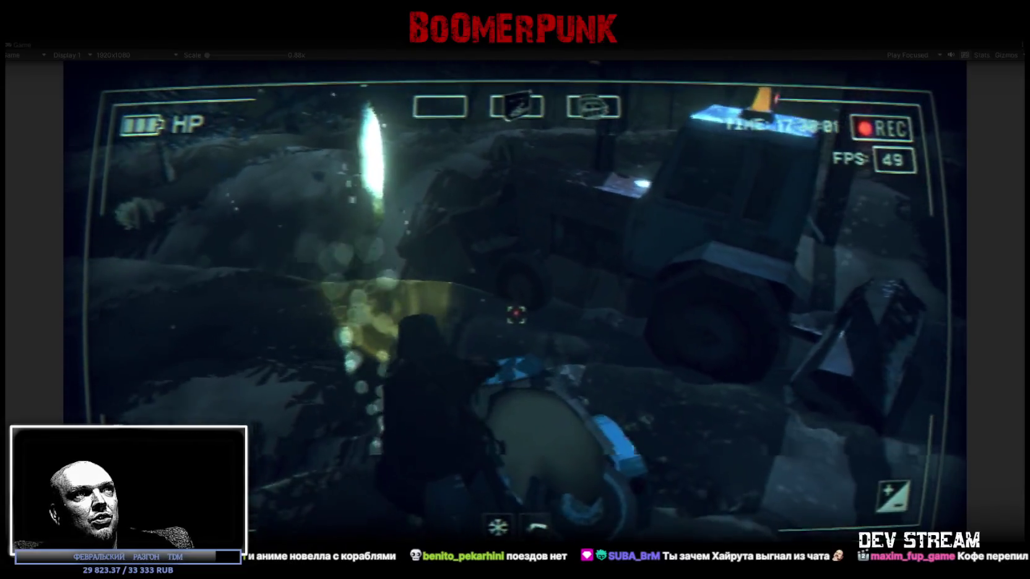
Open the in-game bag inventory near the tractor with Escape
{"action": "key", "text": "Escape"}
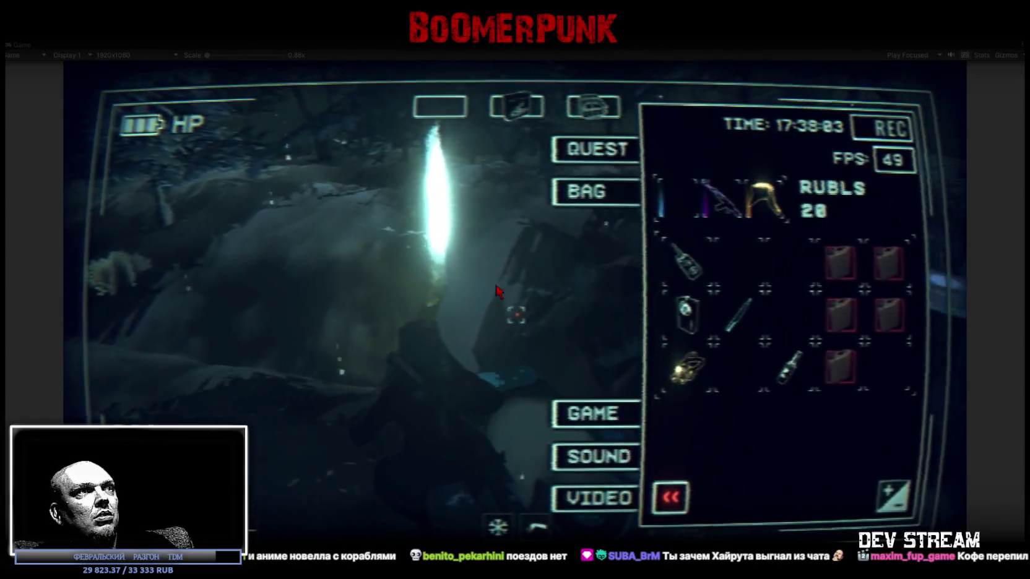
Leave the in-game menu, restore the editor layout, and frame the Player's bike in the Scene view
{"action": "key", "text": "Escape"}
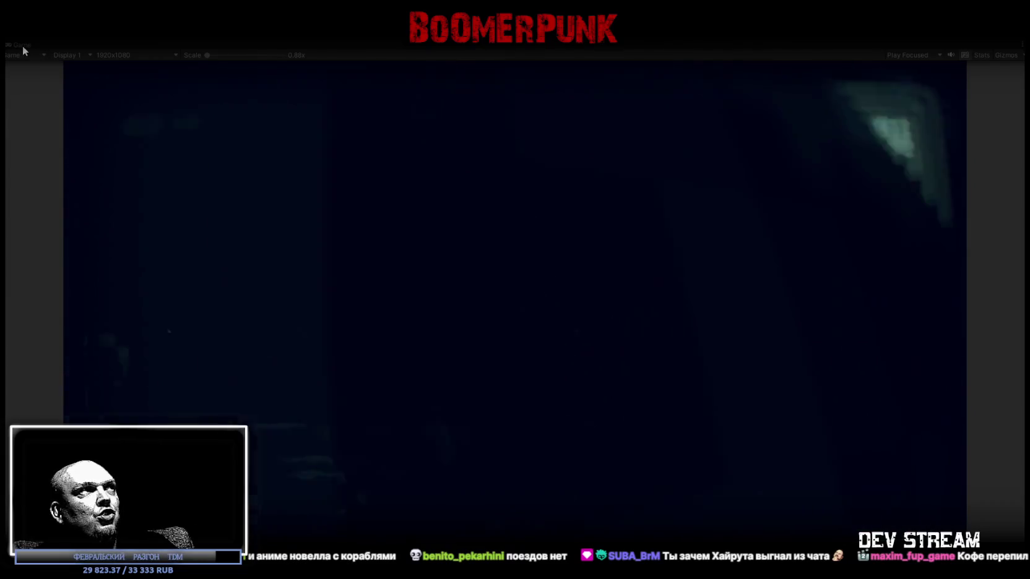
{"action": "double_click", "coordinate": [23, 46]}
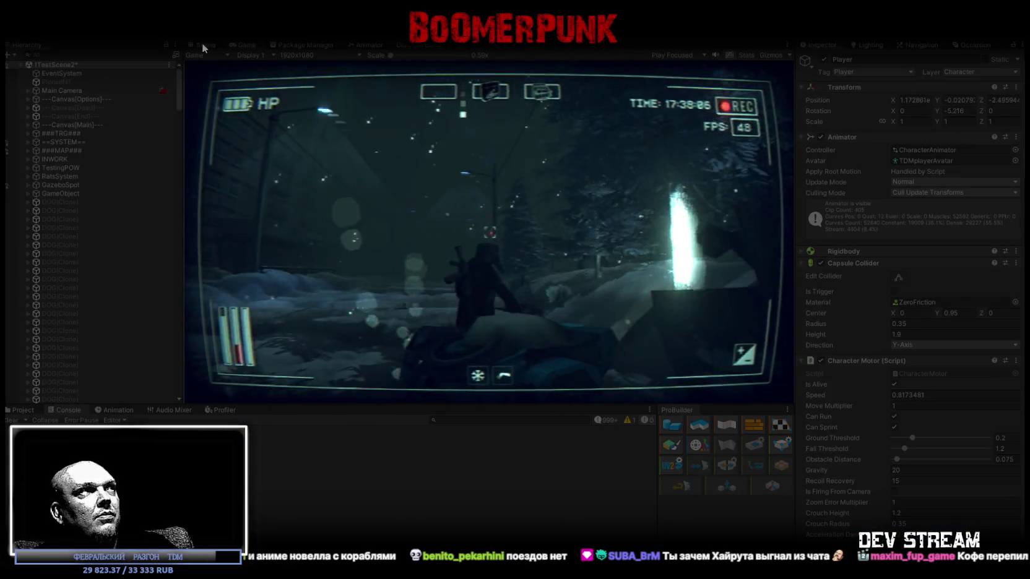
{"action": "left_click", "coordinate": [202, 44]}
{"action": "left_click_drag", "start_coordinate": [473, 206], "coordinate": [193, 147]}
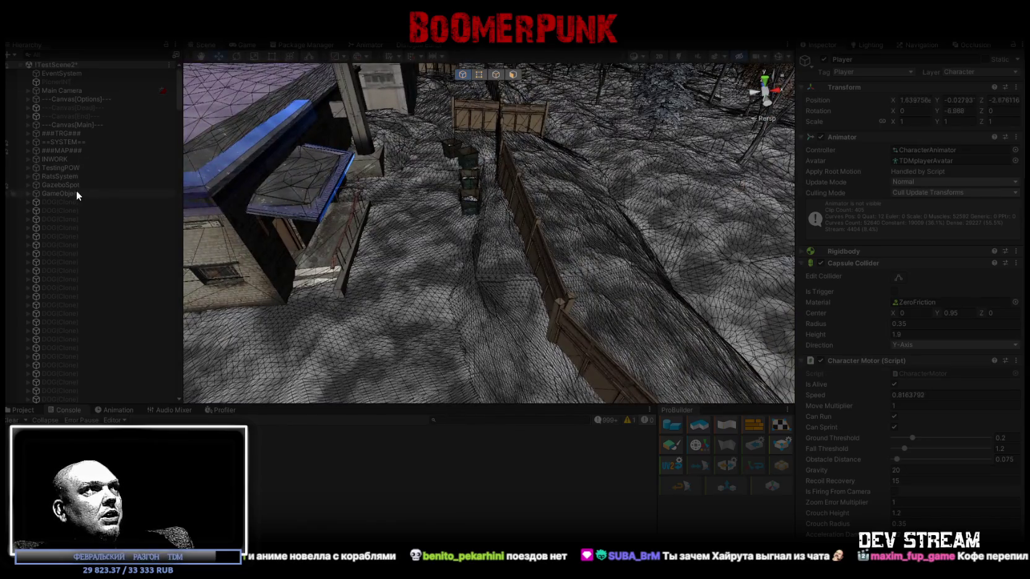
{"action": "mouse_move", "coordinate": [334, 198]}
{"action": "left_mouse_down"}
{"action": "mouse_move", "coordinate": [313, 183]}
{"action": "mouse_move", "coordinate": [205, 189]}
{"action": "left_mouse_up"}
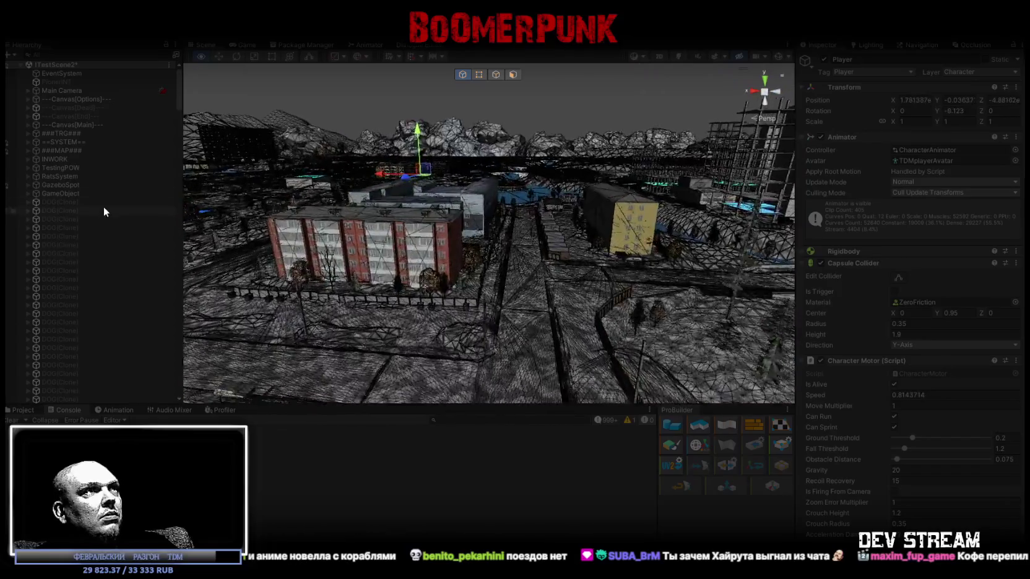
{"action": "key", "text": "f"}
{"action": "mouse_move", "coordinate": [345, 236]}
{"action": "left_mouse_down"}
{"action": "mouse_move", "coordinate": [319, 284]}
{"action": "mouse_move", "coordinate": [88, 280]}
{"action": "left_mouse_up"}
{"action": "key", "text": "f"}
{"action": "mouse_move", "coordinate": [396, 322]}
{"action": "left_mouse_down"}
{"action": "mouse_move", "coordinate": [412, 340]}
{"action": "mouse_move", "coordinate": [380, 311]}
{"action": "mouse_move", "coordinate": [428, 270]}
{"action": "left_mouse_up"}
{"action": "scroll", "coordinate": [428, 270], "scroll_direction": "down", "scroll_amount": 3}
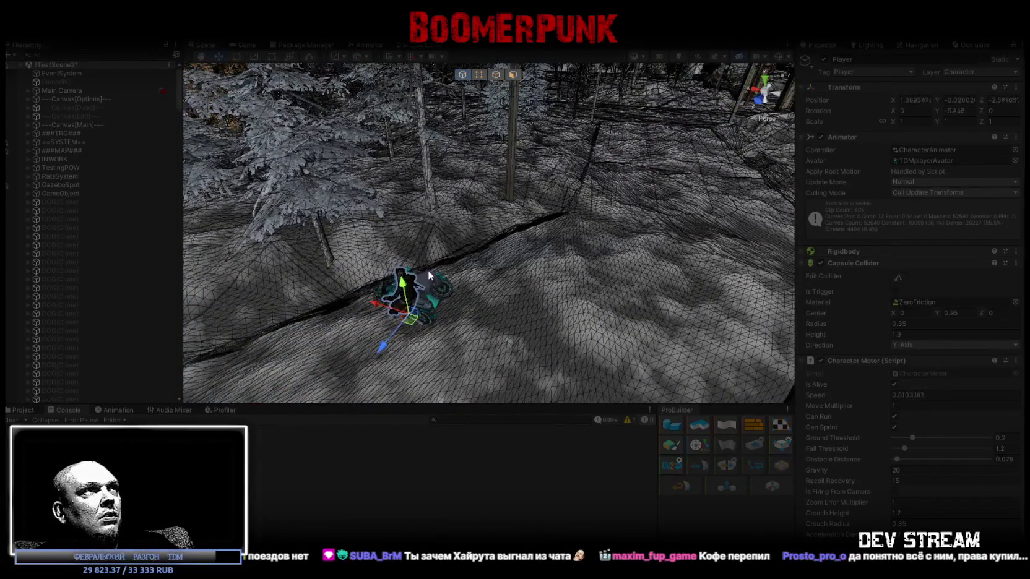
Collapse ###MAP### and TestingPOW in the Hierarchy, expand ==SYSTEM==, and select the tractor
{"action": "left_click", "coordinate": [28, 150]}
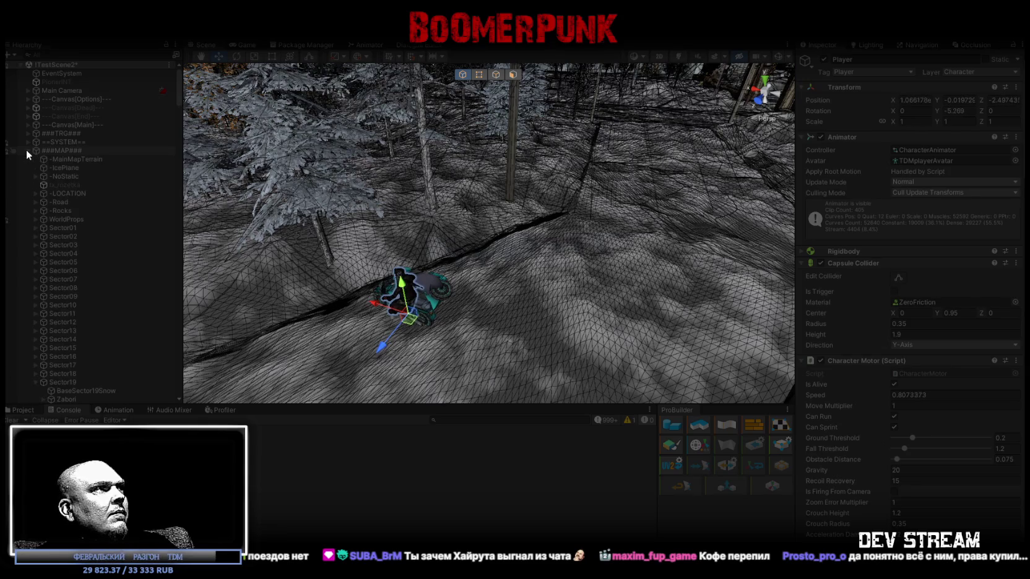
{"action": "scroll", "coordinate": [52, 269], "scroll_direction": "down", "scroll_amount": 3}
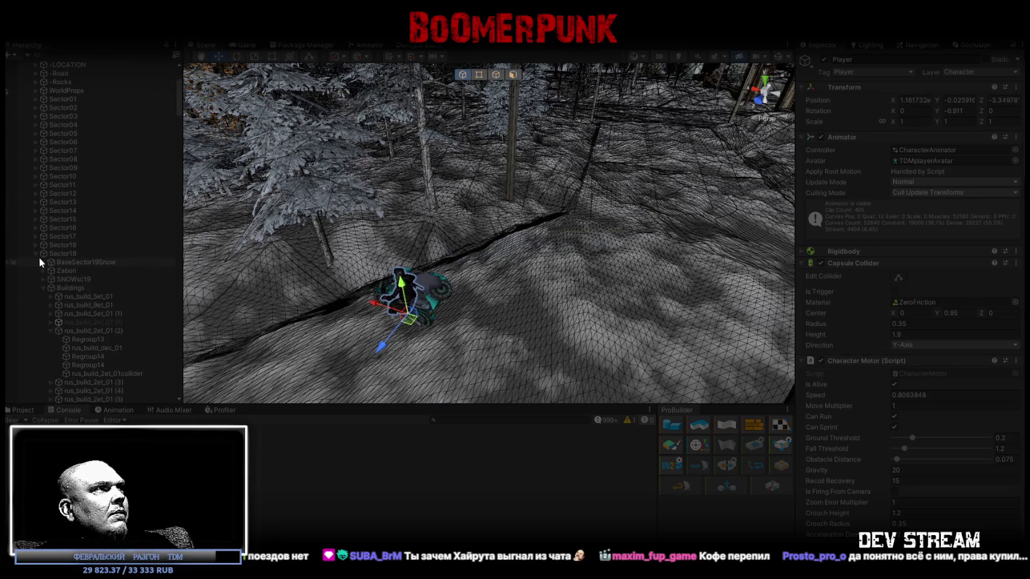
{"action": "left_click", "coordinate": [35, 286]}
{"action": "scroll", "coordinate": [45, 256], "scroll_direction": "down", "scroll_amount": 3}
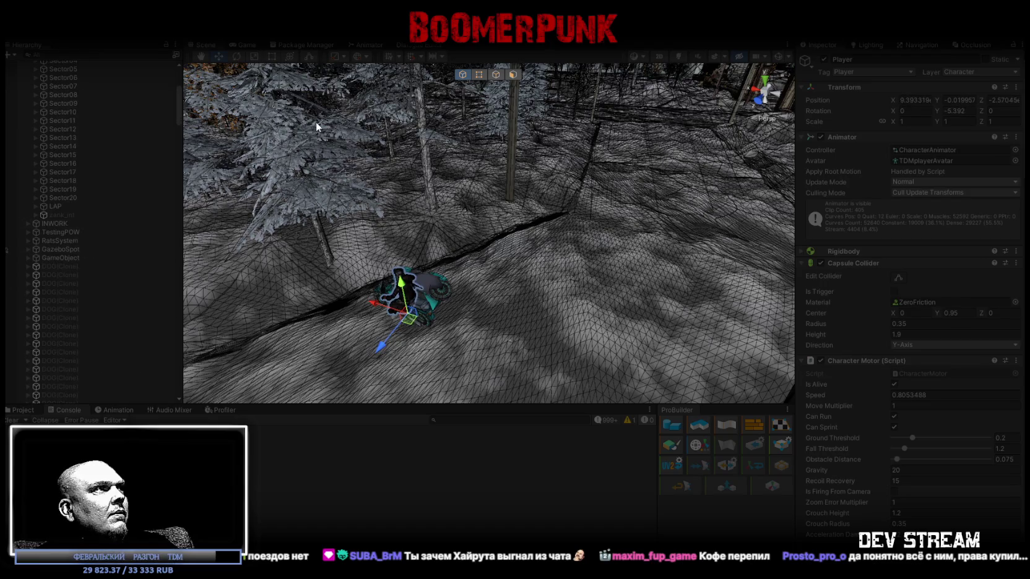
{"action": "left_click", "coordinate": [29, 231]}
{"action": "scroll", "coordinate": [56, 249], "scroll_direction": "down", "scroll_amount": 3}
{"action": "scroll", "coordinate": [68, 235], "scroll_direction": "up", "scroll_amount": 3}
{"action": "left_click", "coordinate": [32, 230]}
{"action": "scroll", "coordinate": [56, 204], "scroll_direction": "up", "scroll_amount": 5}
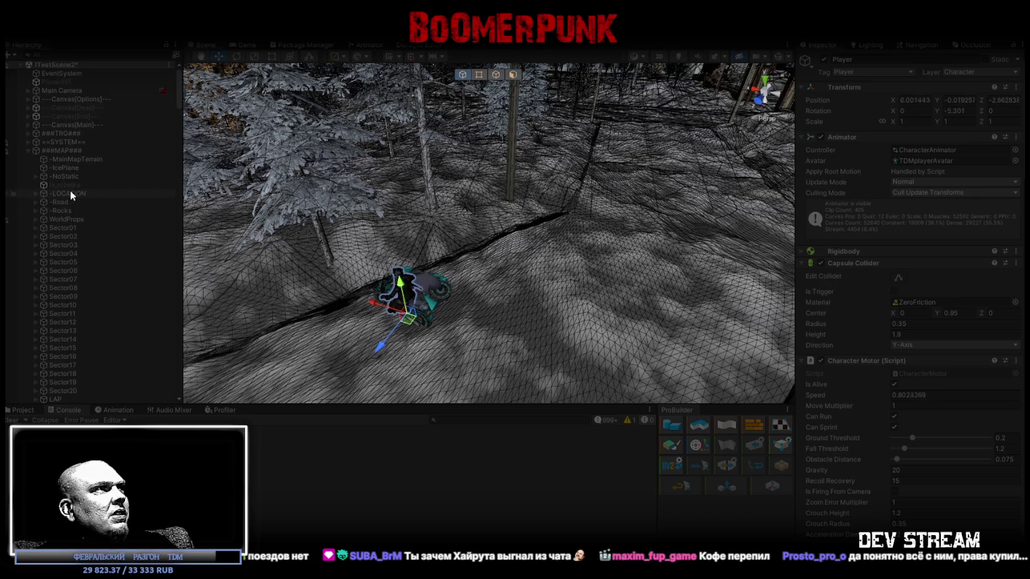
{"action": "left_click", "coordinate": [29, 150]}
{"action": "left_click", "coordinate": [28, 141]}
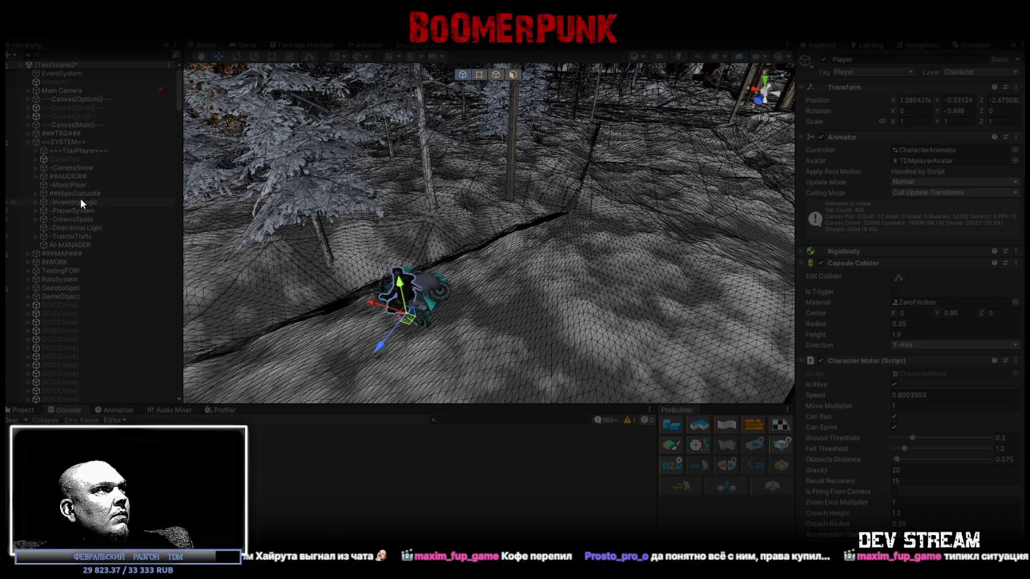
{"action": "left_click", "coordinate": [13, 237]}
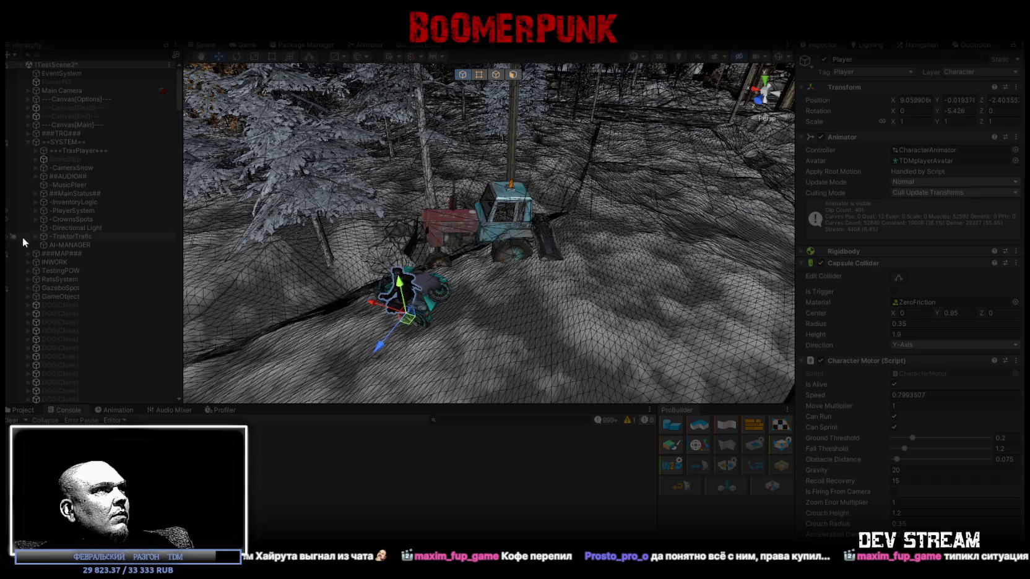
Select the Traktor object under TraktorTrafic to inspect its agent, folding its children
{"action": "left_click", "coordinate": [489, 230]}
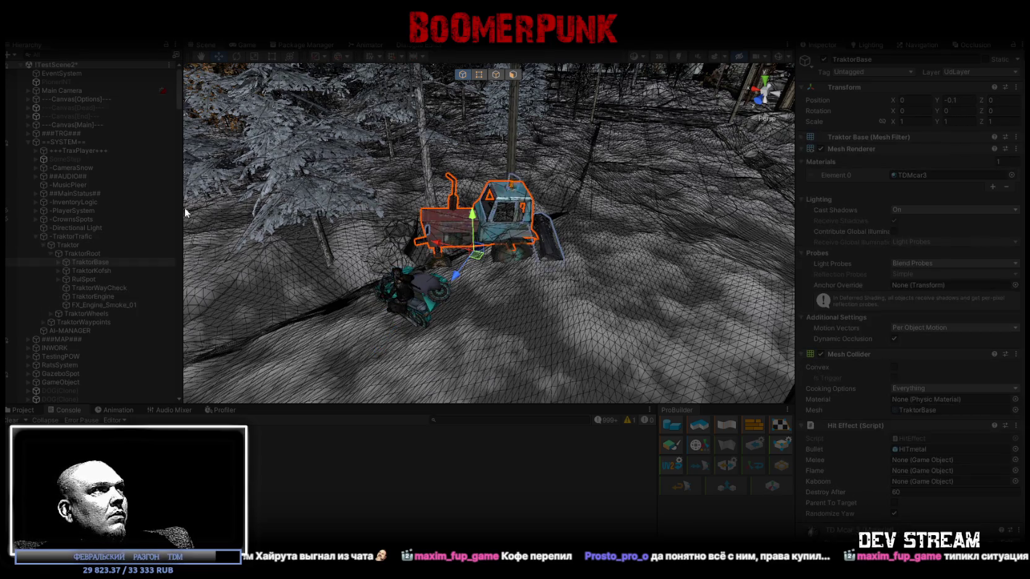
{"action": "left_click", "coordinate": [63, 237]}
{"action": "left_click", "coordinate": [65, 245]}
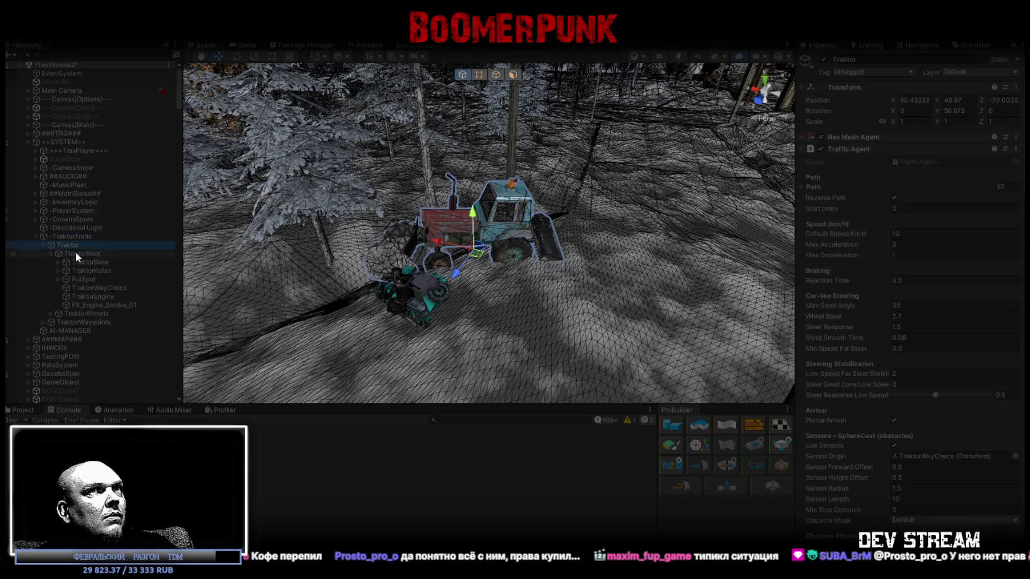
{"action": "left_click", "coordinate": [43, 245]}
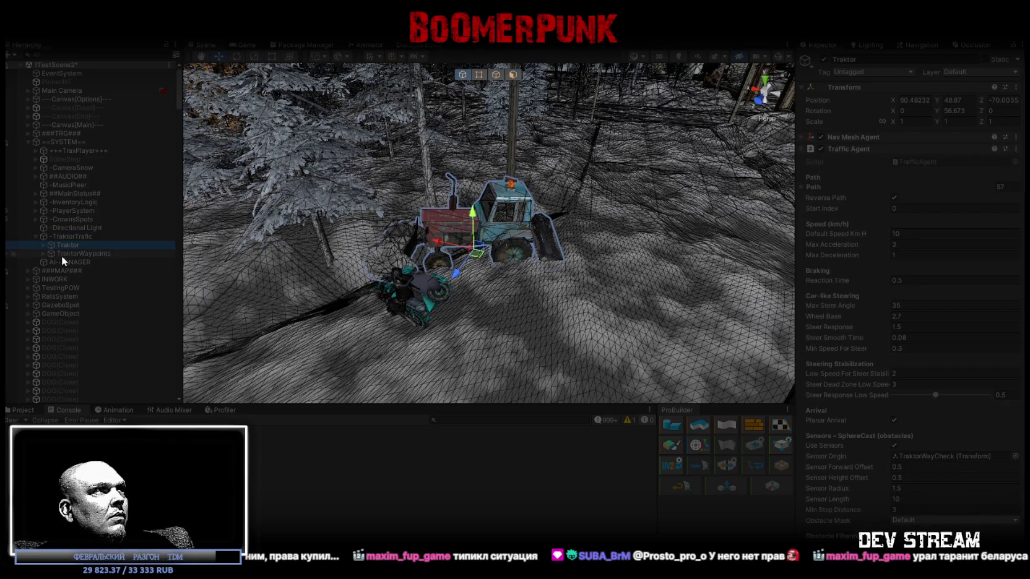
Orbit the Scene view to follow the driving tractor, then expand and select TraktorWaypoints
{"action": "mouse_move", "coordinate": [325, 223]}
{"action": "left_mouse_down"}
{"action": "mouse_move", "coordinate": [379, 235]}
{"action": "mouse_move", "coordinate": [350, 260]}
{"action": "mouse_move", "coordinate": [421, 260]}
{"action": "left_mouse_up"}
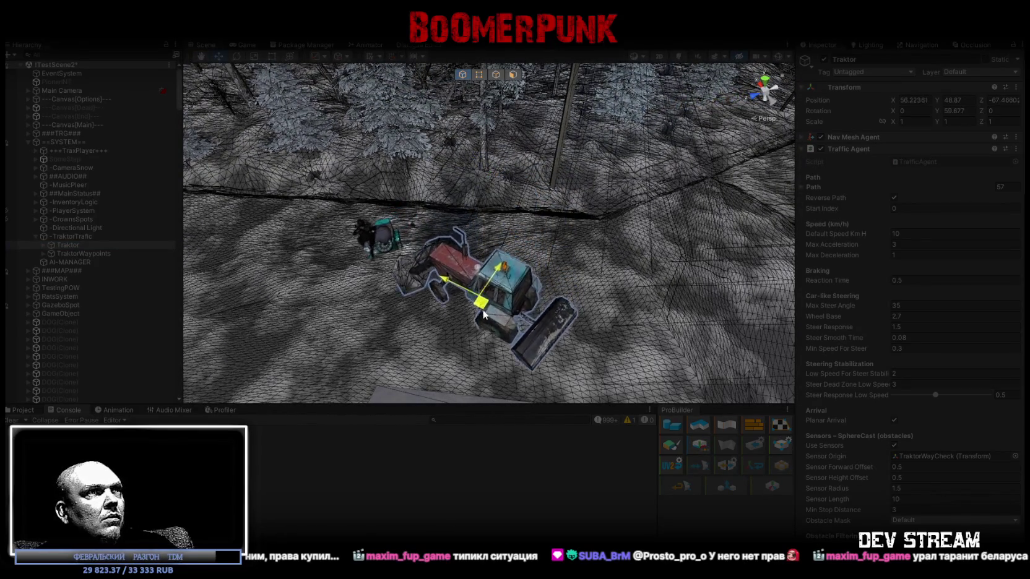
{"action": "mouse_move", "coordinate": [406, 275]}
{"action": "left_mouse_down"}
{"action": "mouse_move", "coordinate": [426, 246]}
{"action": "mouse_move", "coordinate": [417, 206]}
{"action": "mouse_move", "coordinate": [401, 215]}
{"action": "mouse_move", "coordinate": [450, 219]}
{"action": "mouse_move", "coordinate": [474, 203]}
{"action": "left_mouse_up"}
{"action": "scroll", "coordinate": [474, 204], "scroll_direction": "down", "scroll_amount": 5}
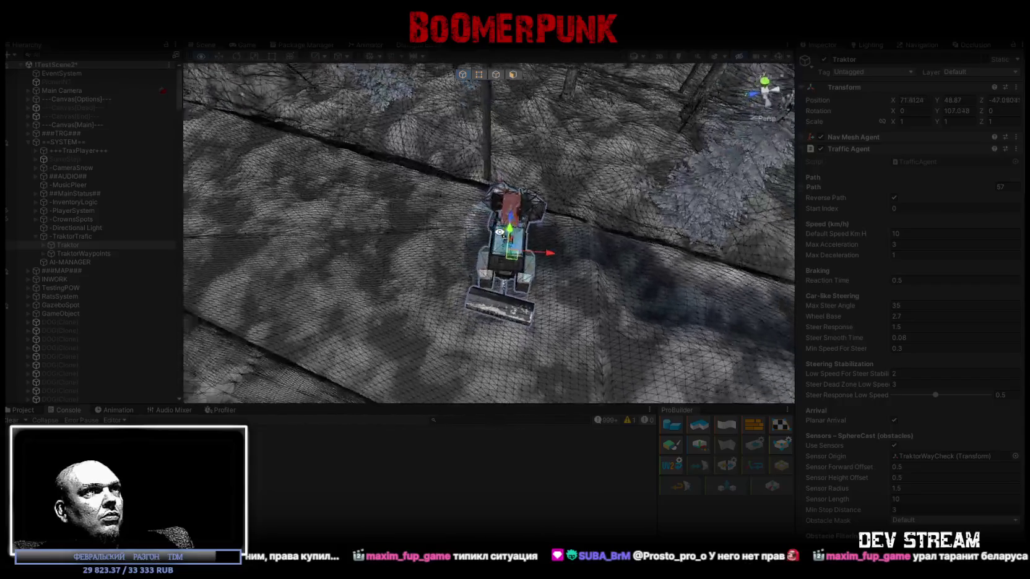
{"action": "left_click_drag", "start_coordinate": [453, 251], "coordinate": [541, 242]}
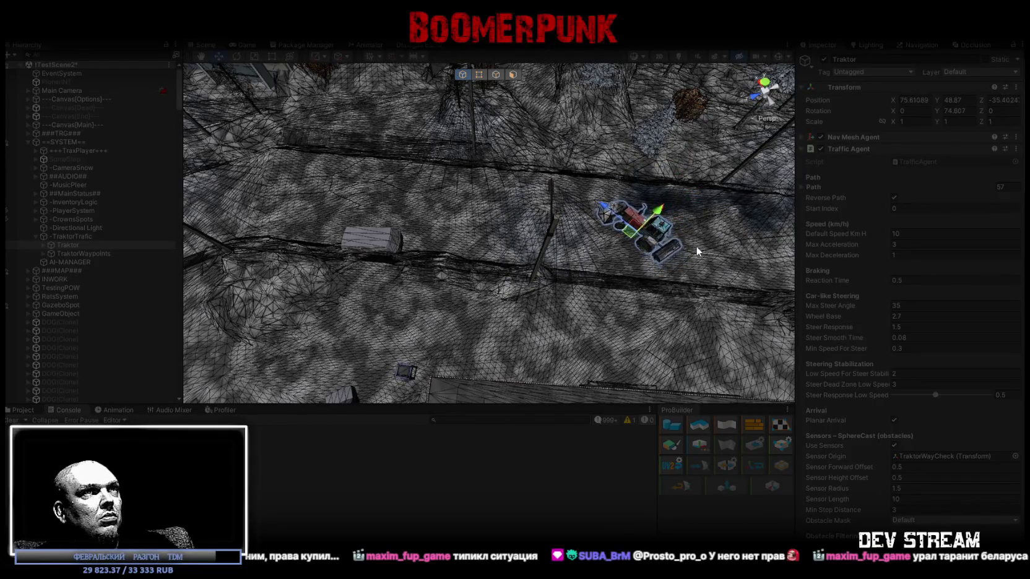
{"action": "mouse_move", "coordinate": [695, 244]}
{"action": "left_mouse_down"}
{"action": "mouse_move", "coordinate": [742, 206]}
{"action": "mouse_move", "coordinate": [807, 188]}
{"action": "mouse_move", "coordinate": [548, 214]}
{"action": "left_mouse_up"}
{"action": "mouse_move", "coordinate": [507, 145]}
{"action": "left_mouse_down"}
{"action": "mouse_move", "coordinate": [400, 178]}
{"action": "mouse_move", "coordinate": [235, 149]}
{"action": "left_mouse_up"}
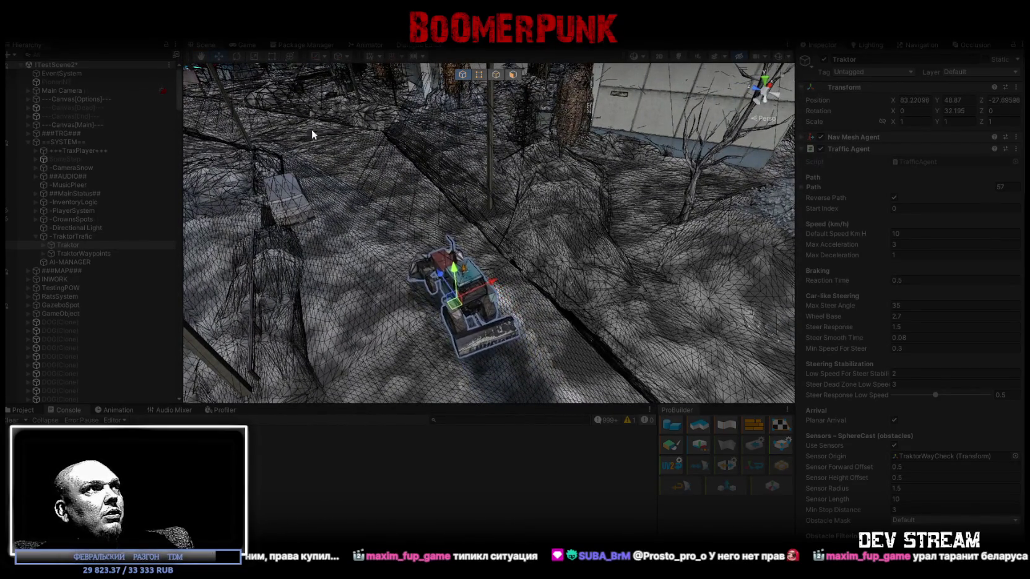
{"action": "left_click", "coordinate": [42, 254]}
{"action": "left_click", "coordinate": [76, 255]}
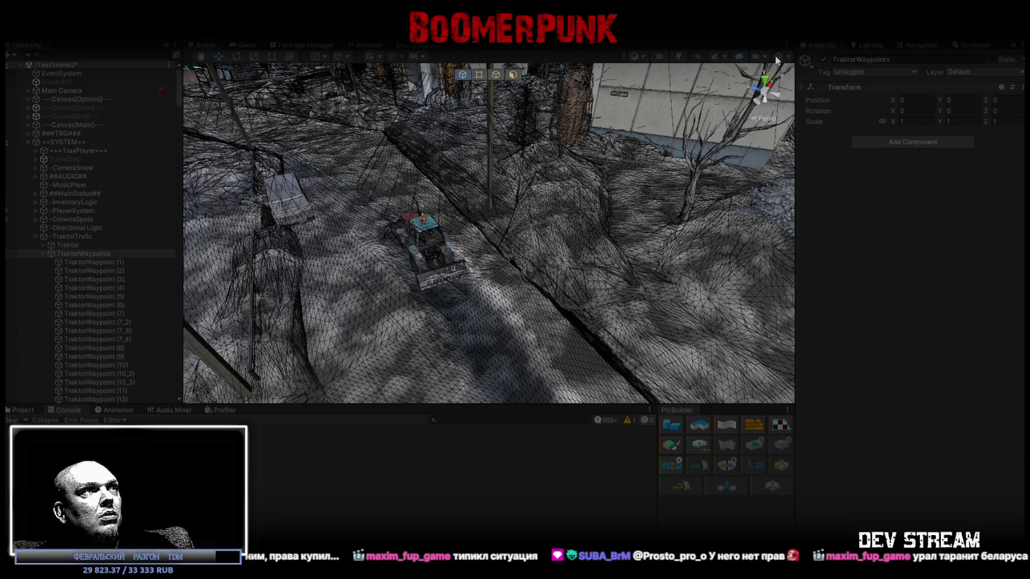
Orbit over the waypoint markers, frame the tractor on the road, and maximise the Game view
{"action": "mouse_move", "coordinate": [476, 279]}
{"action": "left_mouse_down"}
{"action": "mouse_move", "coordinate": [593, 301]}
{"action": "mouse_move", "coordinate": [754, 228]}
{"action": "left_mouse_up"}
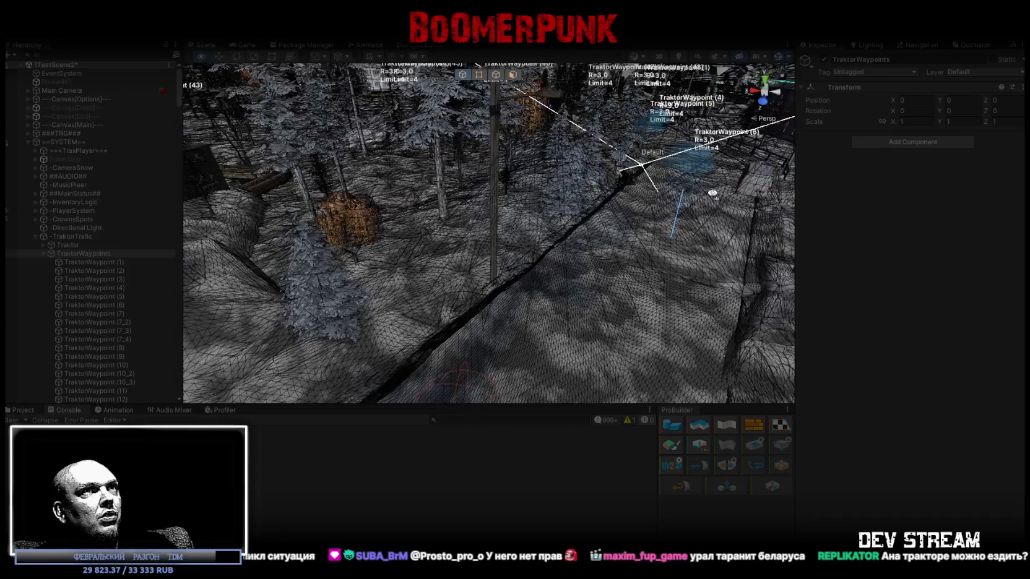
{"action": "left_click_drag", "start_coordinate": [673, 183], "coordinate": [677, 183]}
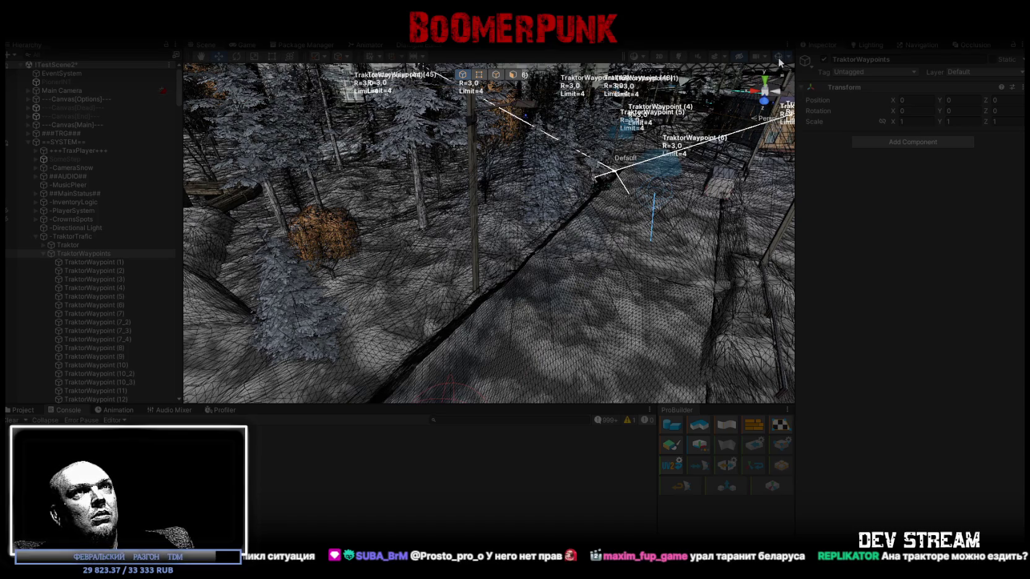
{"action": "key", "text": "f"}
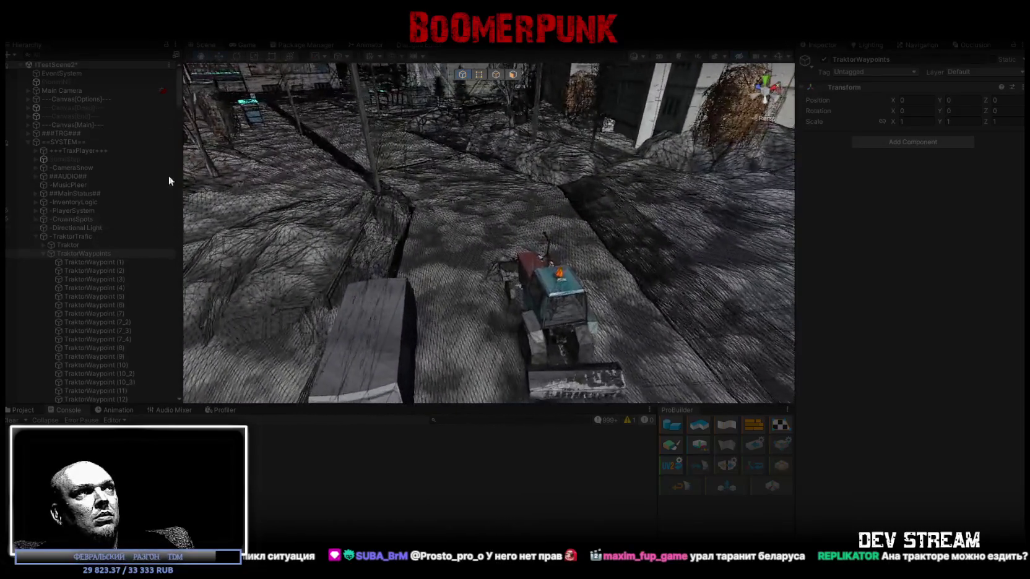
{"action": "left_click", "coordinate": [234, 45]}
{"action": "double_click", "coordinate": [243, 43]}
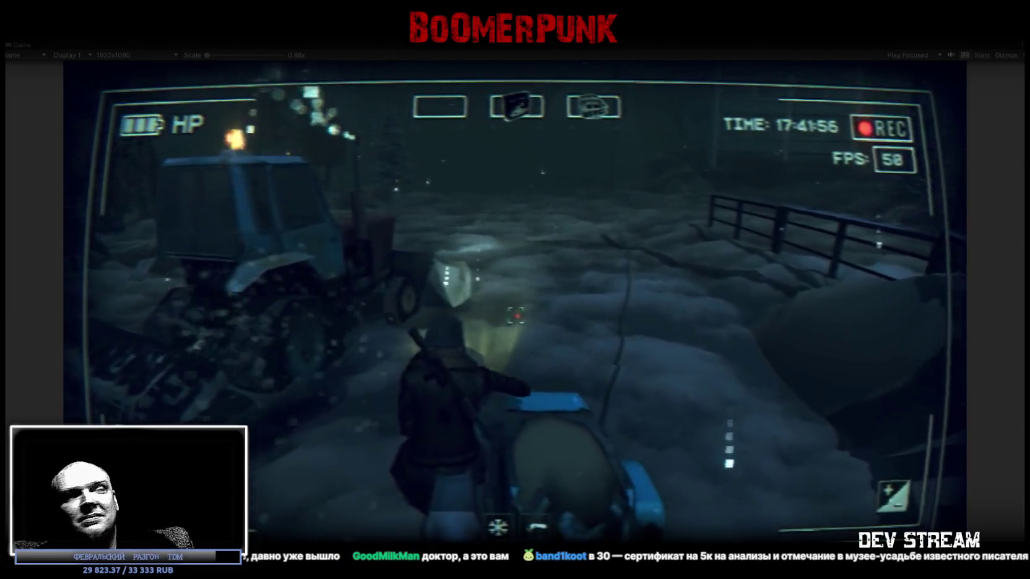
After watching the tractor drive past, open the in-game pause menu showing the bag inventory
{"action": "key", "text": "Escape"}
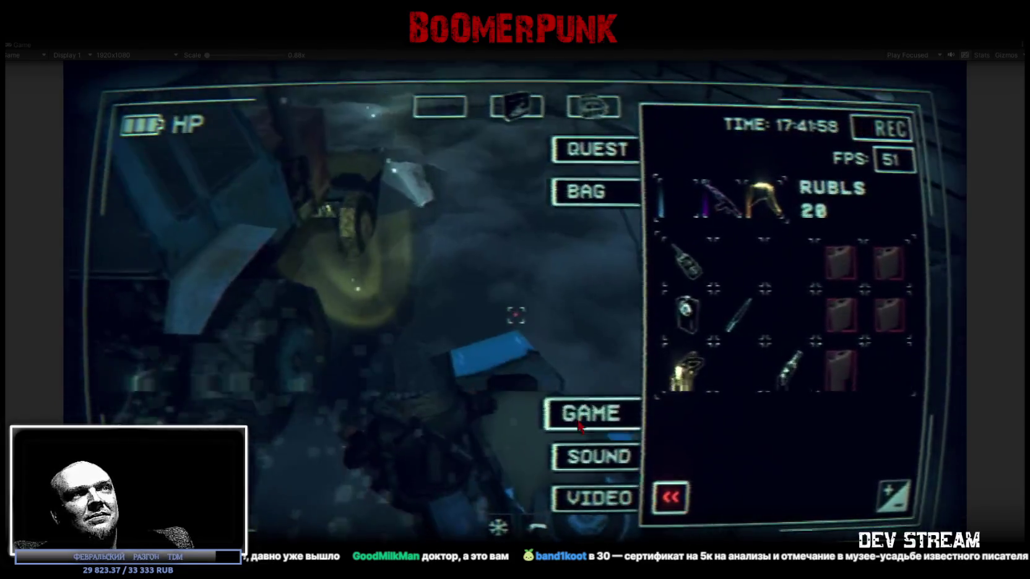
Lower the Master Sound slider to about half, resume play, then reopen the in-game menu
{"action": "left_click", "coordinate": [585, 459]}
{"action": "mouse_move", "coordinate": [798, 222]}
{"action": "left_mouse_down"}
{"action": "mouse_move", "coordinate": [807, 224]}
{"action": "mouse_move", "coordinate": [762, 228]}
{"action": "left_mouse_up"}
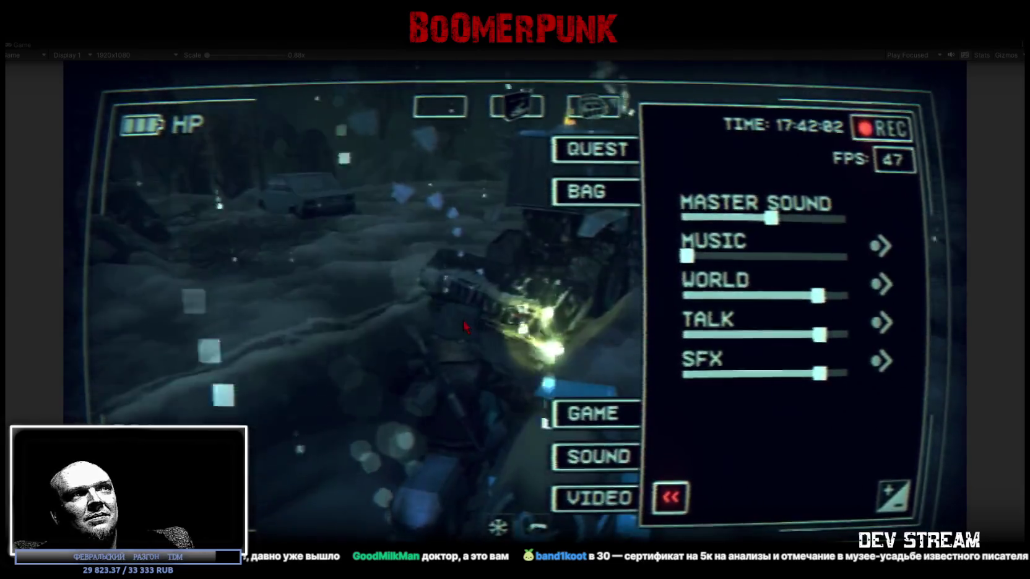
{"action": "key", "text": "Escape"}
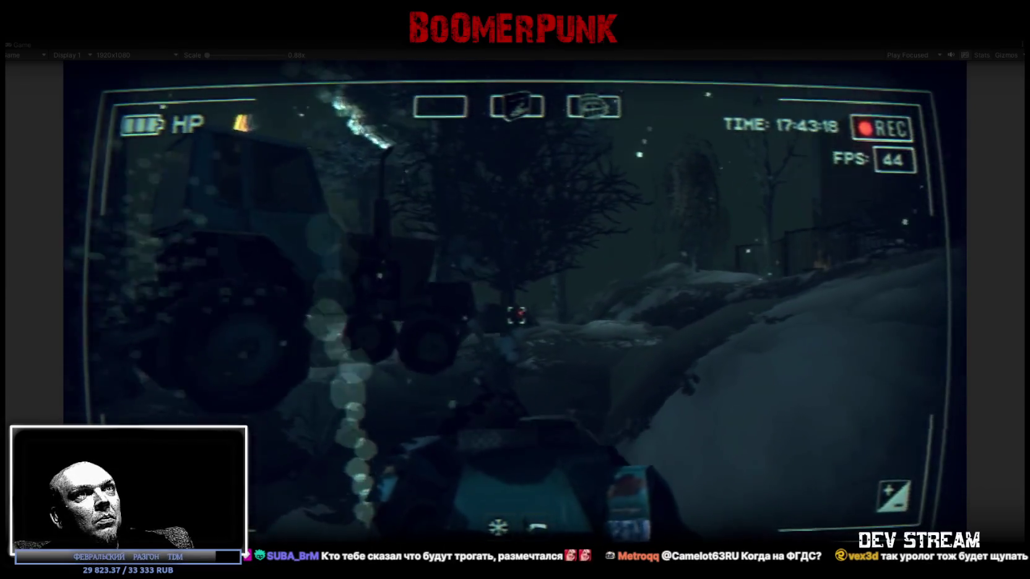
{"action": "key", "text": "Escape"}
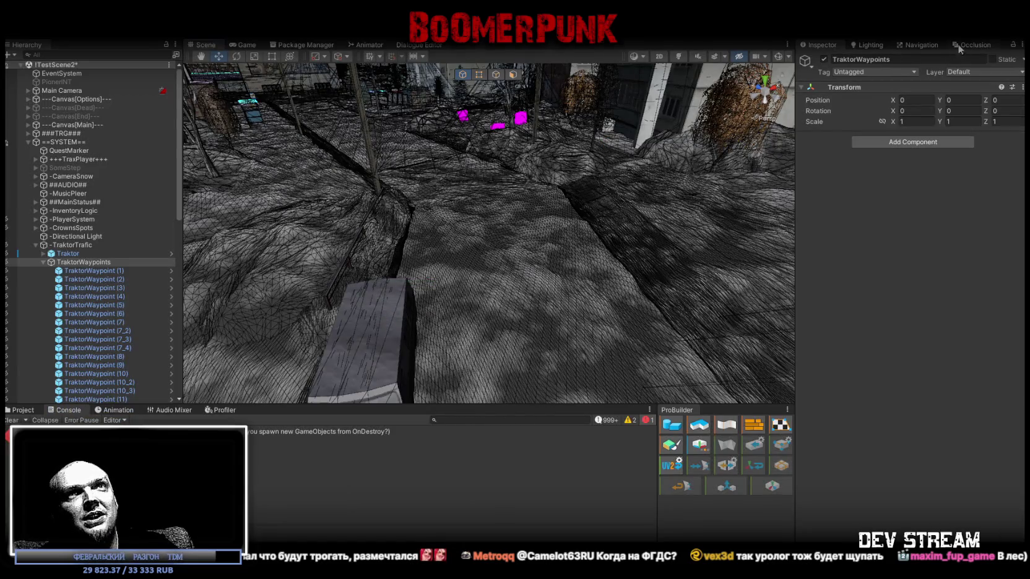
Bake the NavMesh in the Navigation Bake tab with agent radius 0.5 and height 2
{"action": "left_click", "coordinate": [921, 44]}
{"action": "left_click", "coordinate": [921, 60]}
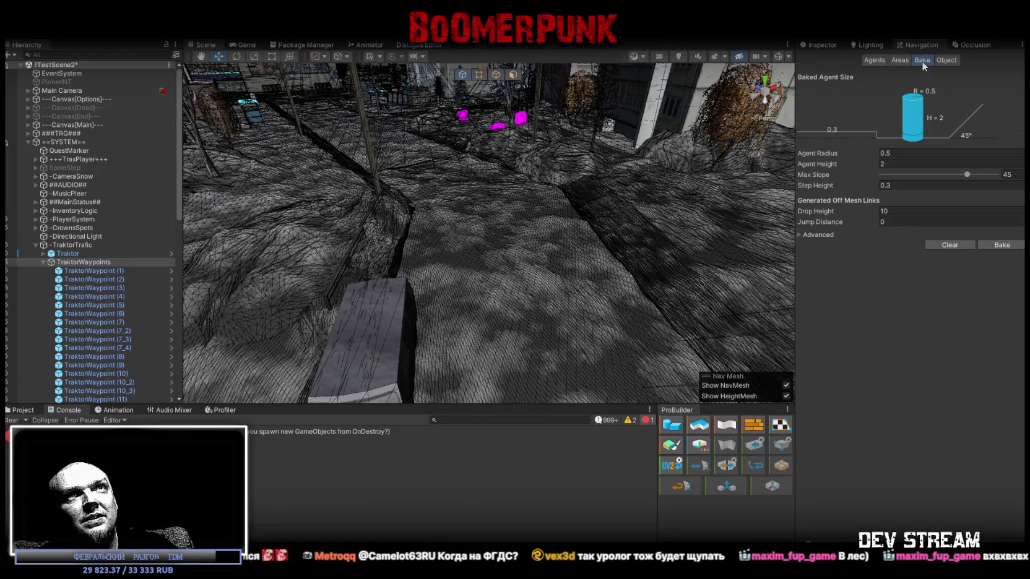
{"action": "mouse_move", "coordinate": [750, 127]}
{"action": "left_mouse_down"}
{"action": "mouse_move", "coordinate": [556, 186]}
{"action": "mouse_move", "coordinate": [165, 206]}
{"action": "mouse_move", "coordinate": [495, 245]}
{"action": "left_mouse_up"}
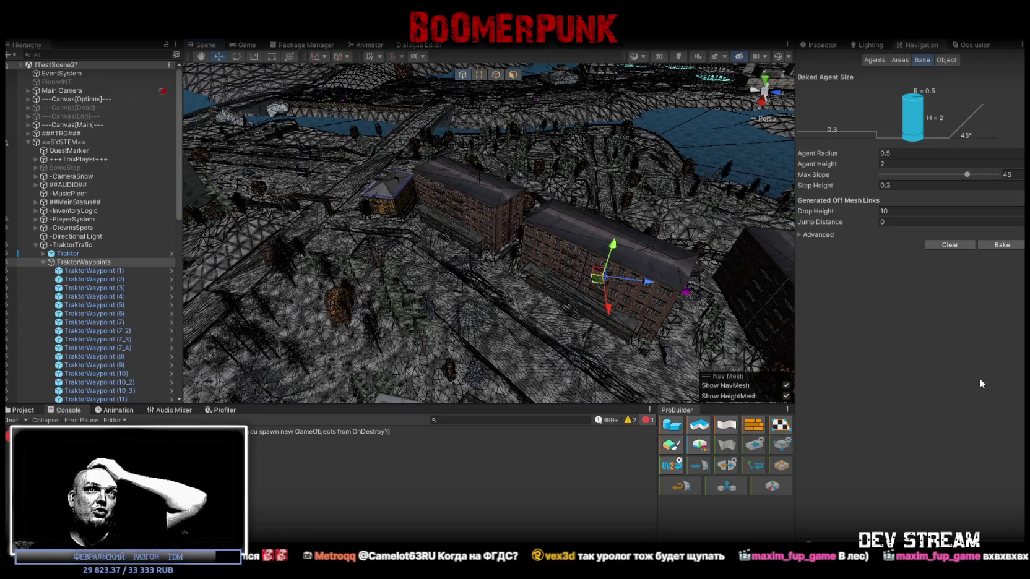
{"action": "left_click", "coordinate": [1006, 249]}
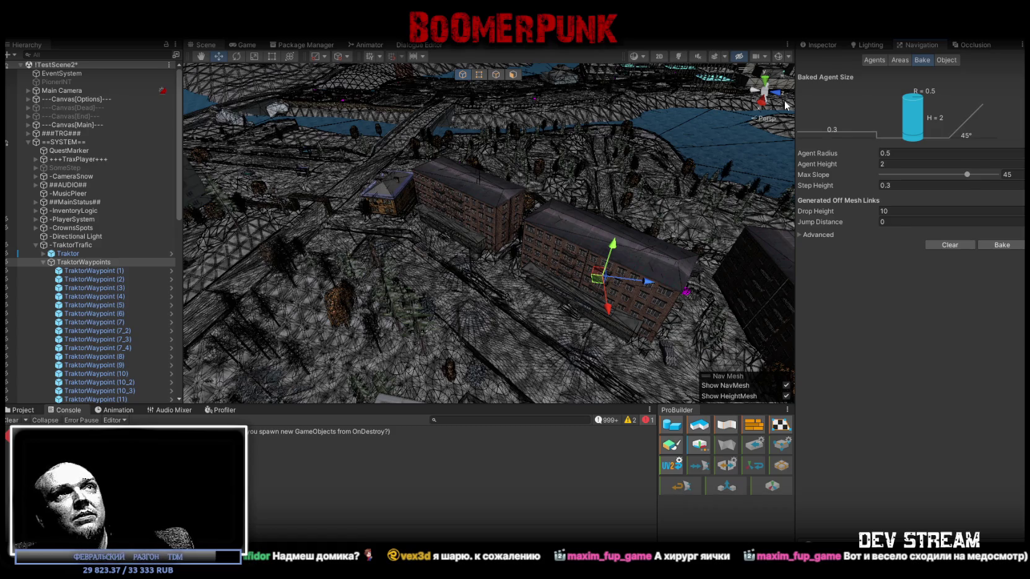
Orbit over the rebaked navmesh, then return to the Scene view
{"action": "left_click_drag", "start_coordinate": [552, 237], "coordinate": [634, 257]}
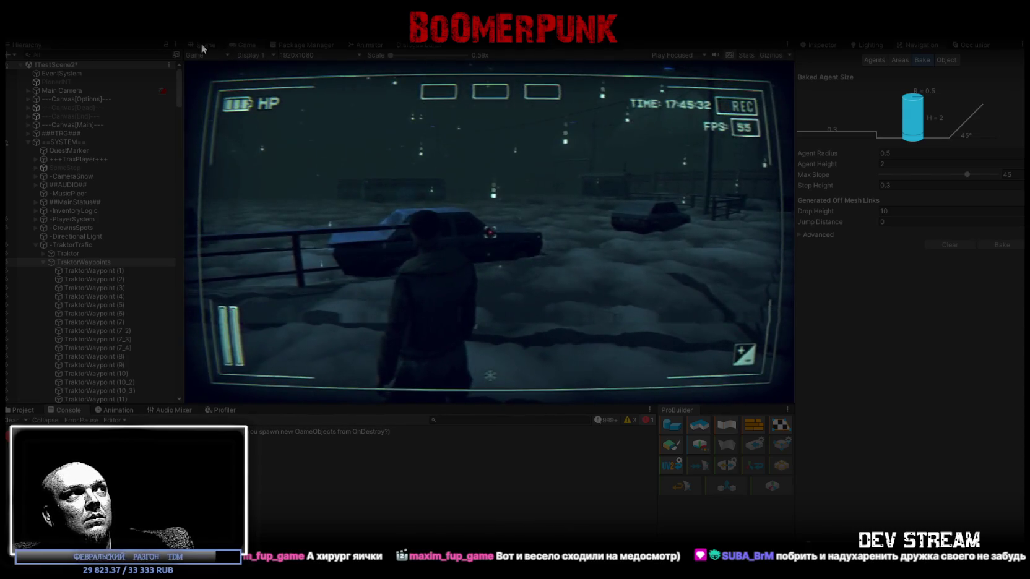
{"action": "left_click", "coordinate": [198, 48]}
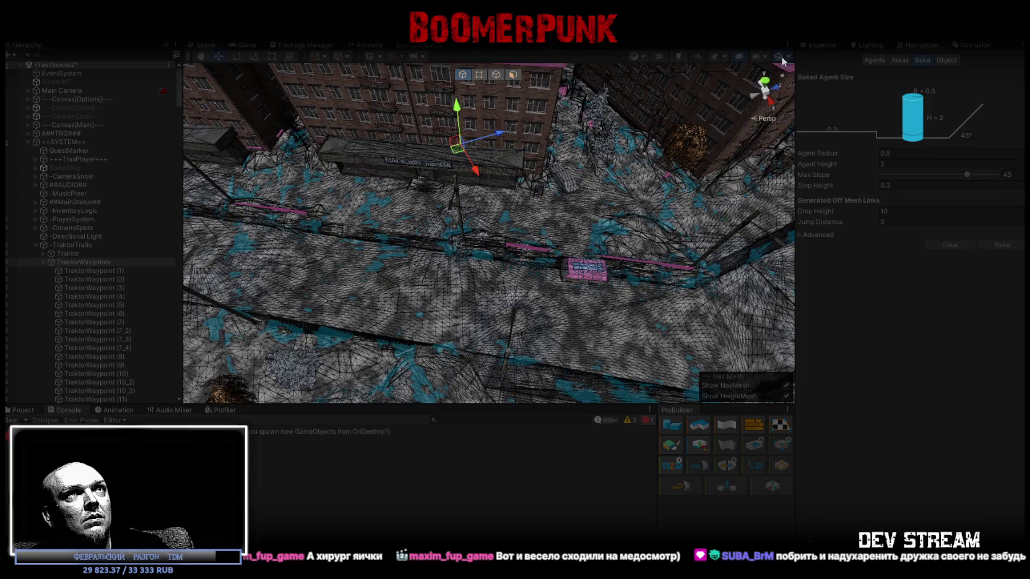
Select and frame Traktor, collapse TraktorWaypoints, and orbit and zoom around the driving tractor
{"action": "left_click", "coordinate": [71, 255]}
{"action": "left_click", "coordinate": [43, 263]}
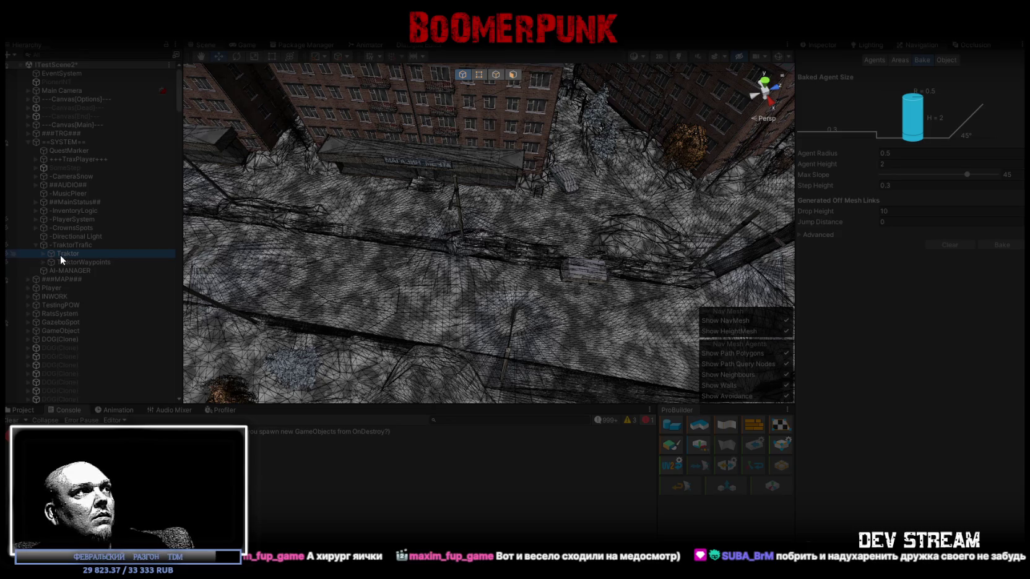
{"action": "double_click", "coordinate": [72, 254]}
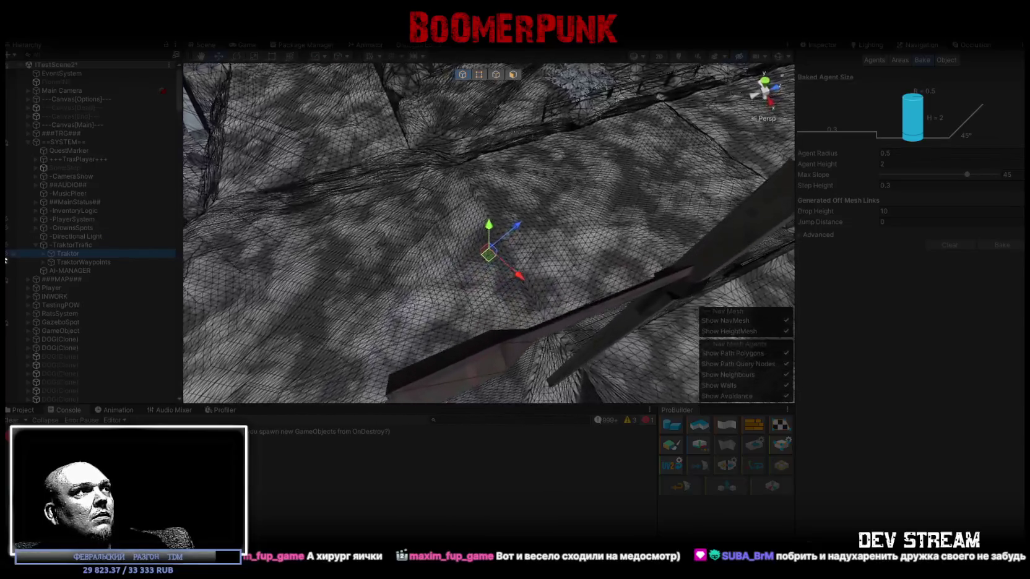
{"action": "scroll", "coordinate": [549, 250], "scroll_direction": "up", "scroll_amount": 5}
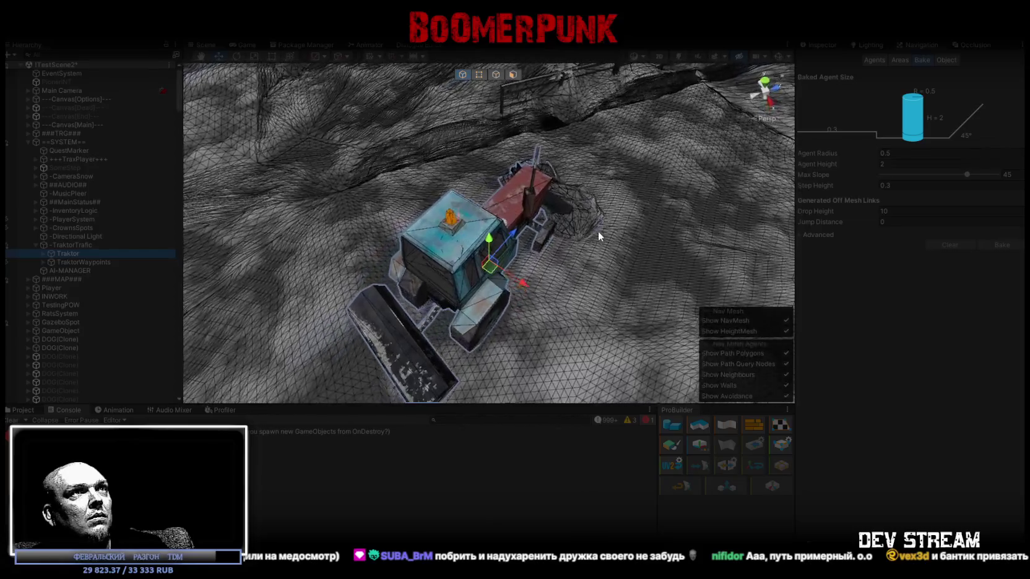
{"action": "mouse_move", "coordinate": [580, 241]}
{"action": "left_mouse_down"}
{"action": "mouse_move", "coordinate": [650, 245]}
{"action": "mouse_move", "coordinate": [749, 227]}
{"action": "left_mouse_up"}
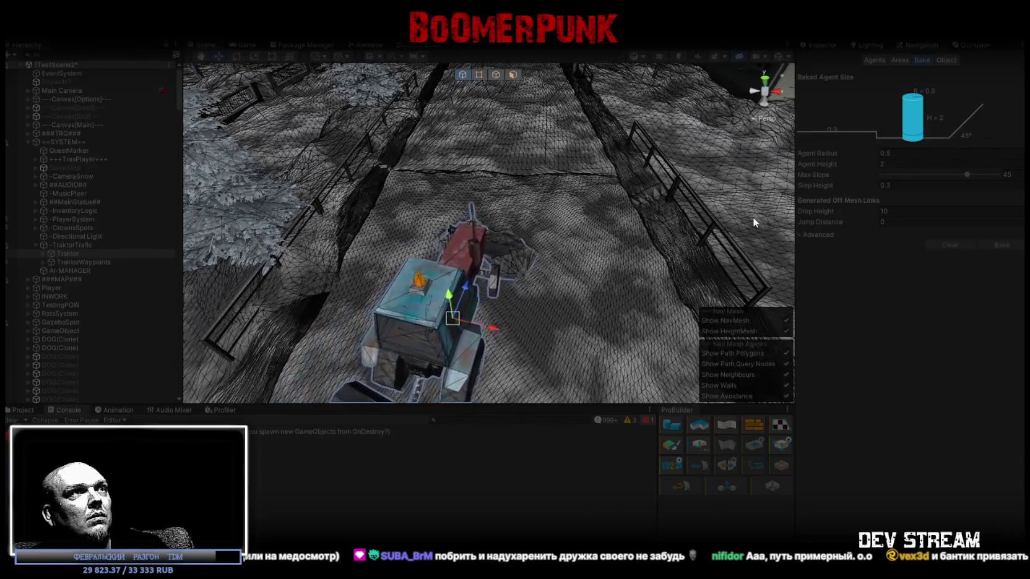
{"action": "scroll", "coordinate": [754, 217], "scroll_direction": "up", "scroll_amount": 5}
{"action": "scroll", "coordinate": [553, 259], "scroll_direction": "down", "scroll_amount": 6}
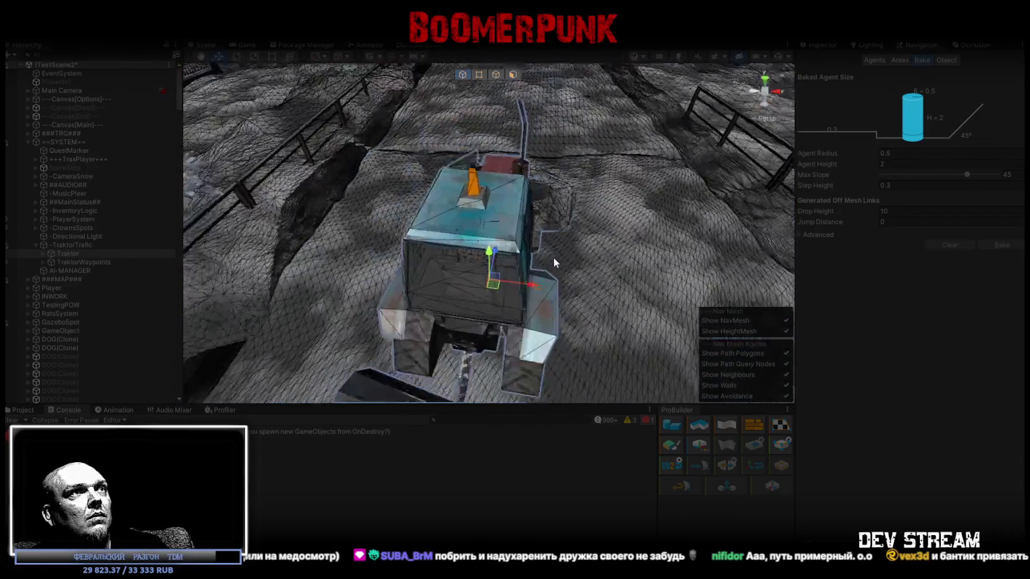
{"action": "scroll", "coordinate": [553, 255], "scroll_direction": "down", "scroll_amount": 5}
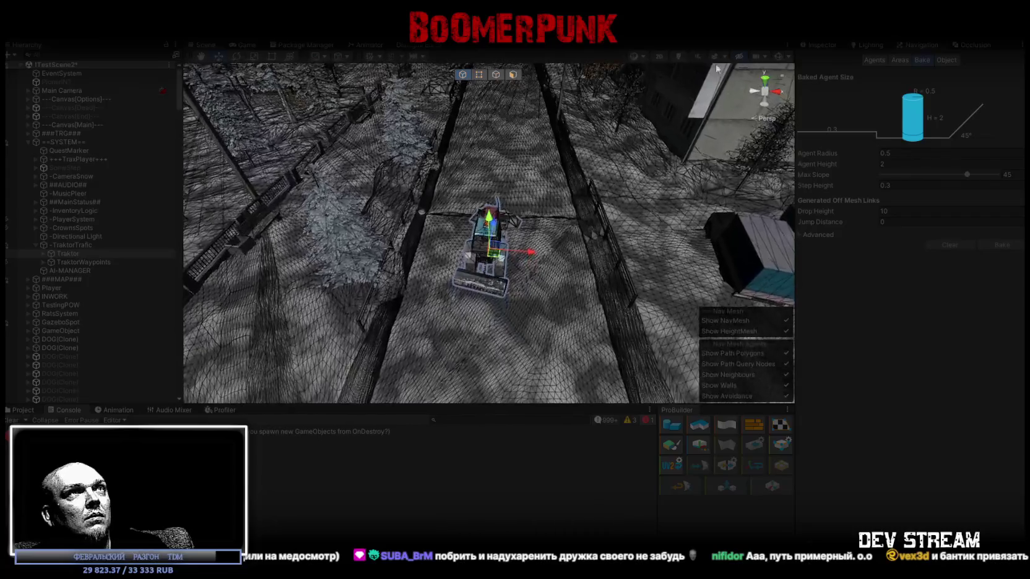
{"action": "left_click", "coordinate": [642, 54]}
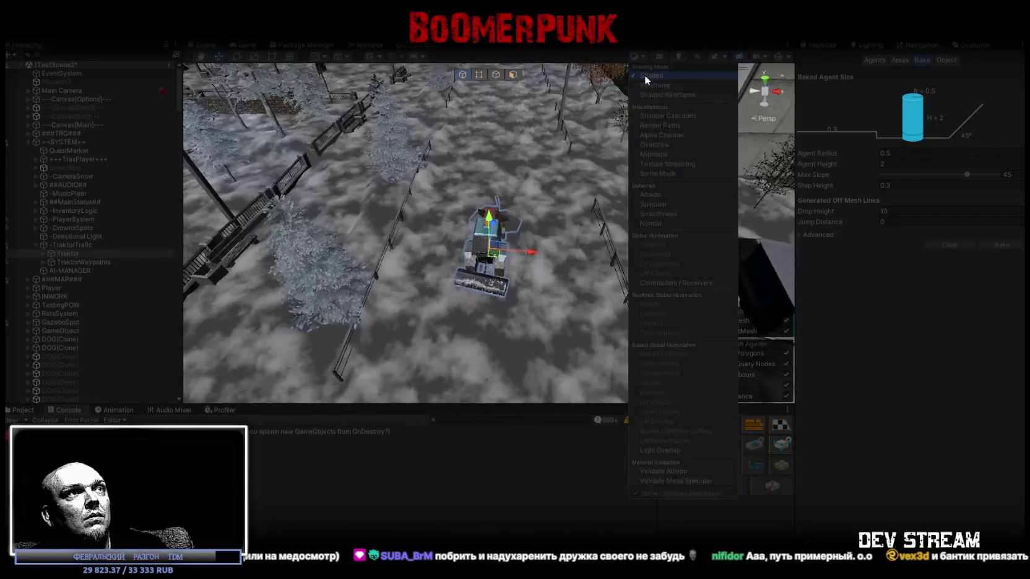
Show the Scene view with scene lighting and effects off, zoom toward Traktor, and expand its parts
{"action": "key", "text": "Escape"}
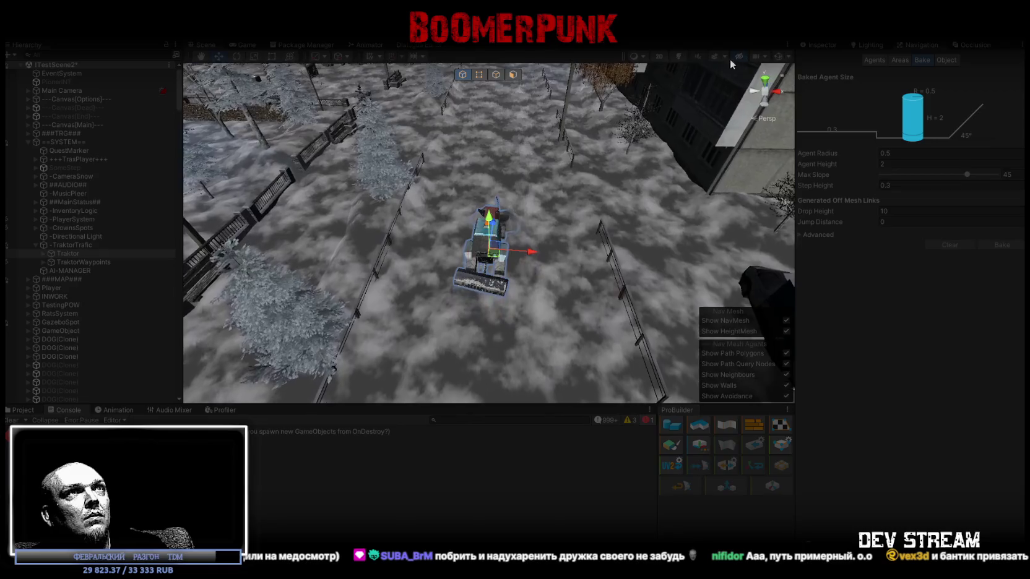
{"action": "left_click", "coordinate": [677, 56]}
{"action": "left_click", "coordinate": [714, 55]}
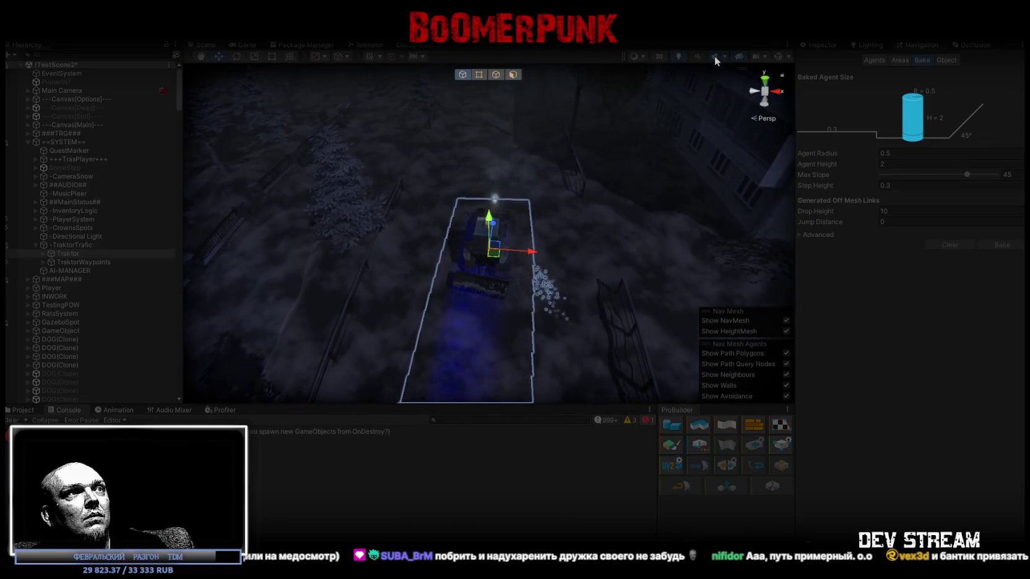
{"action": "left_click", "coordinate": [714, 55]}
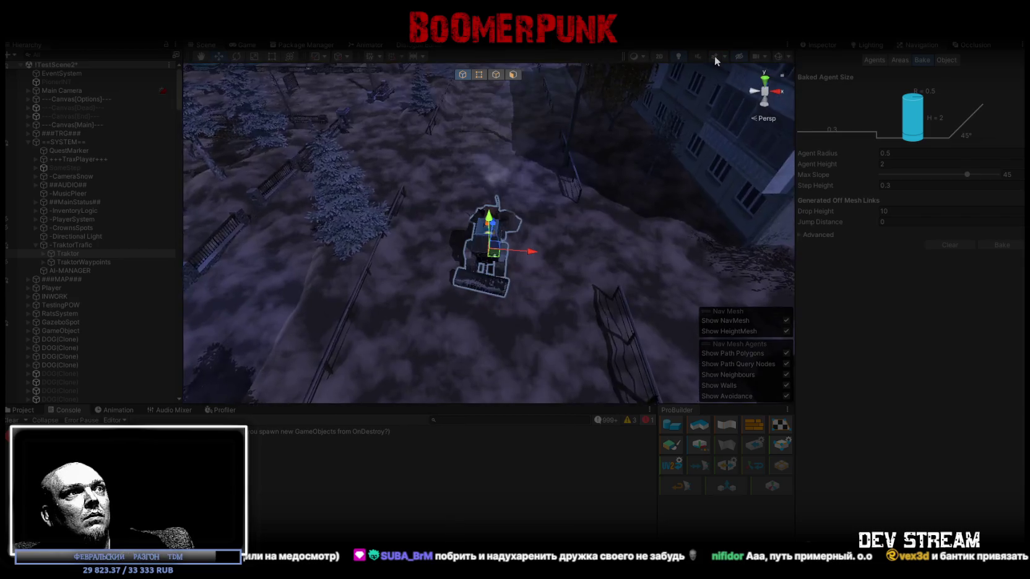
{"action": "left_click", "coordinate": [678, 57]}
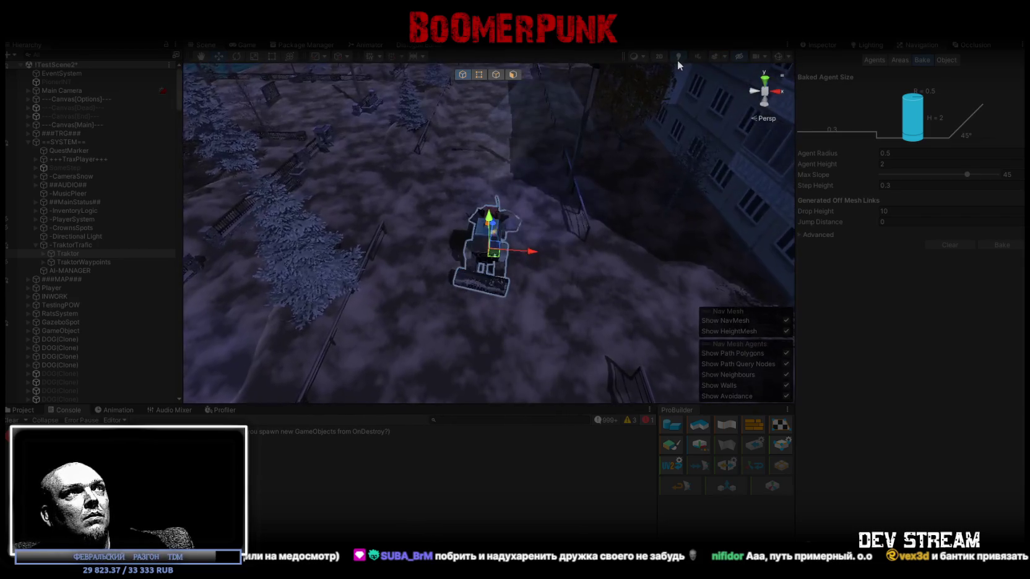
{"action": "scroll", "coordinate": [576, 238], "scroll_direction": "up", "scroll_amount": 5}
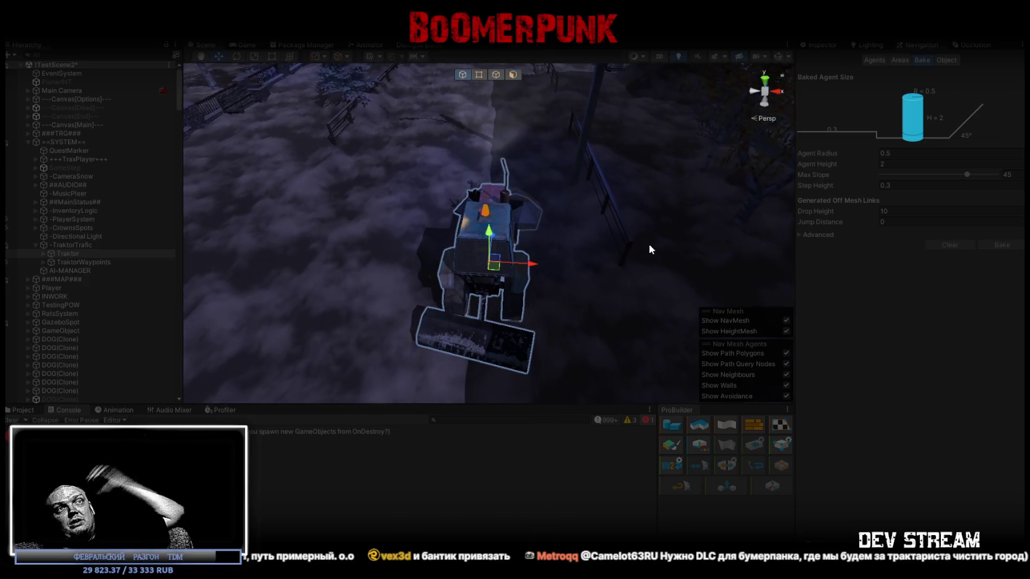
{"action": "left_click", "coordinate": [43, 254]}
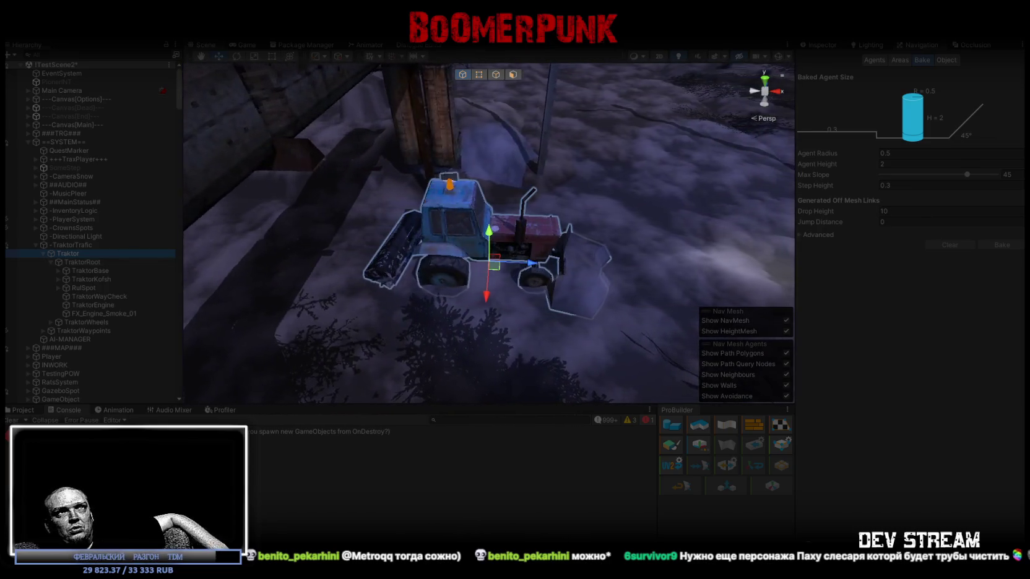
Maximize the Unity Scene view, then zoom and fly the camera forward and right toward the Traktor
{"action": "double_click", "coordinate": [205, 45]}
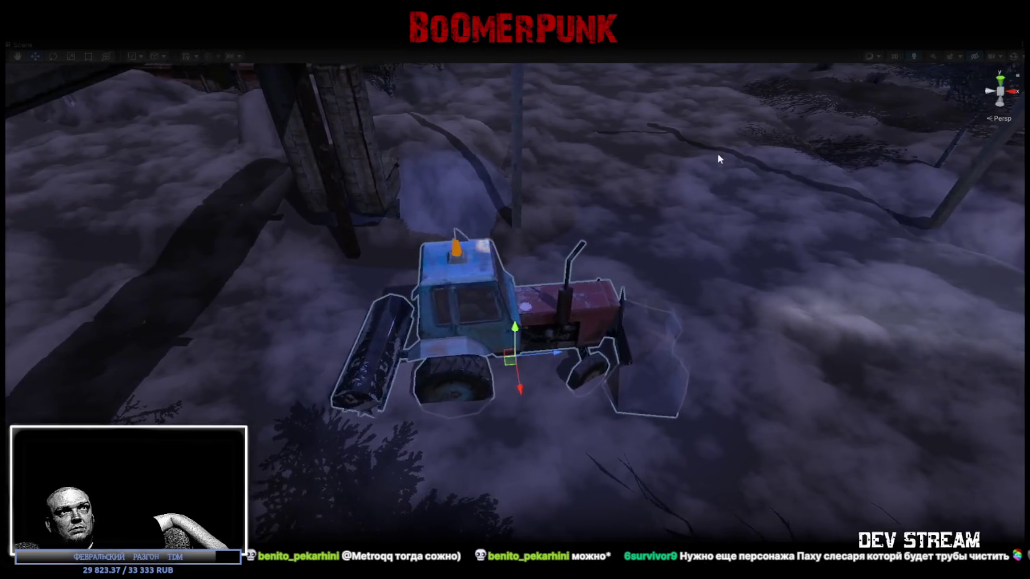
{"action": "scroll", "coordinate": [718, 161], "scroll_direction": "down", "scroll_amount": 3}
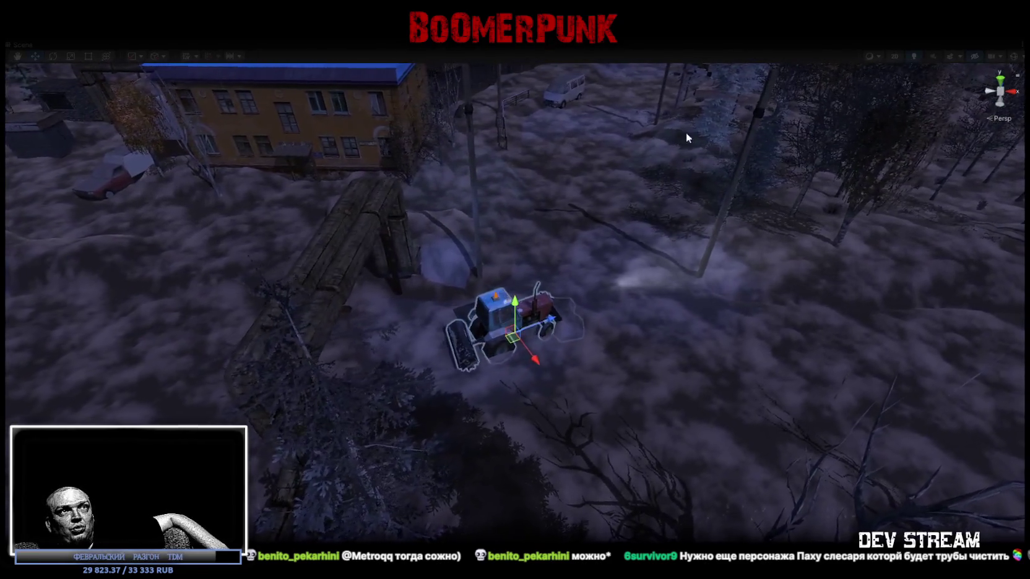
{"action": "scroll", "coordinate": [680, 136], "scroll_direction": "up", "scroll_amount": 5}
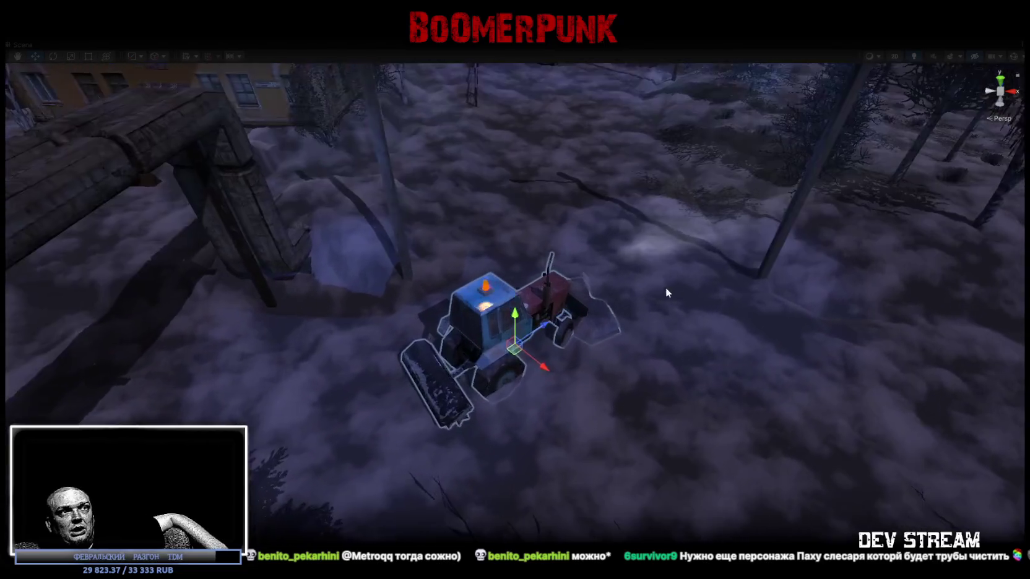
{"action": "key", "text": "Up"}
{"action": "key", "text": "Right"}
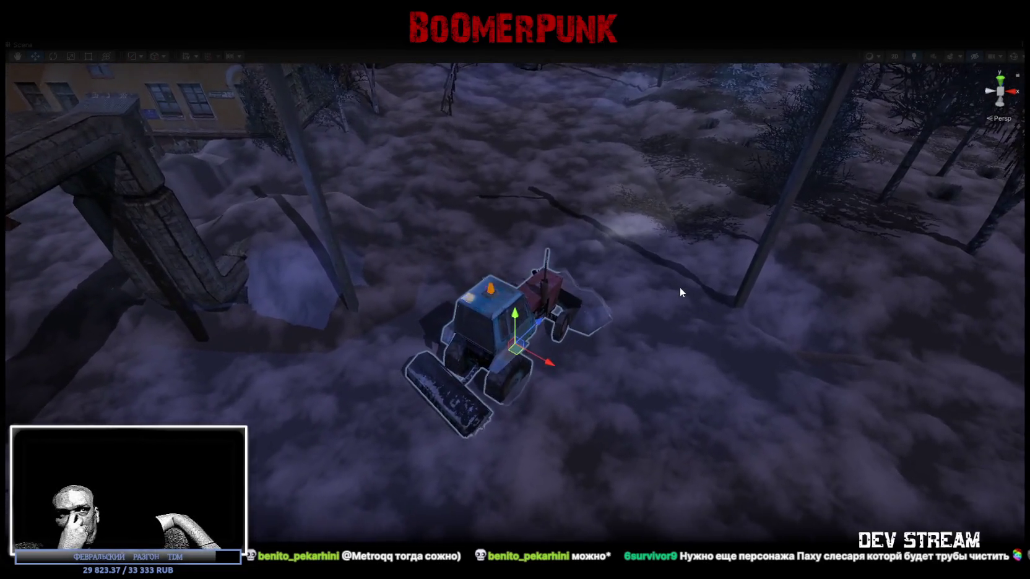
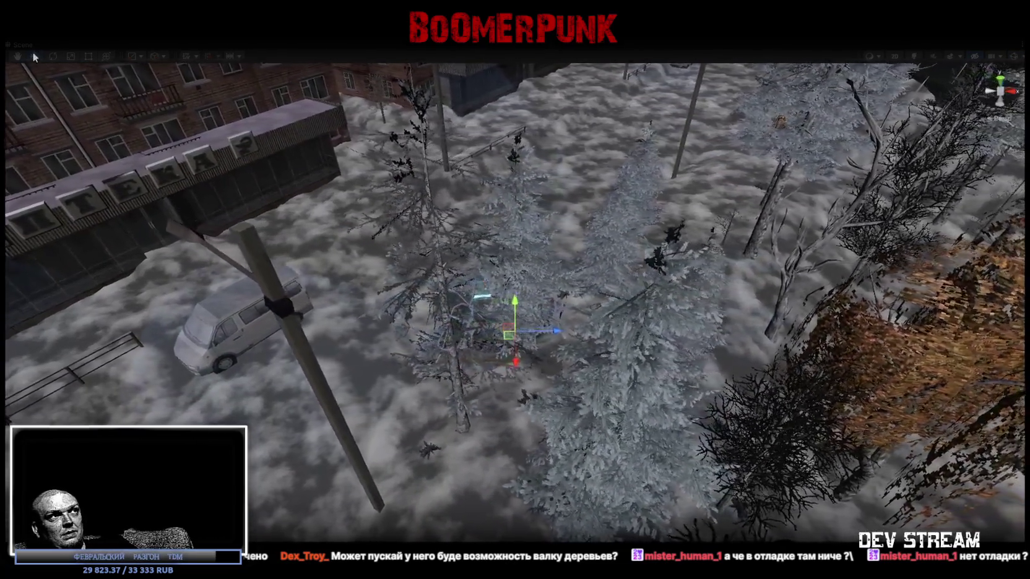
Review the console error entries, then clear the console log
{"action": "left_click", "coordinate": [34, 56]}
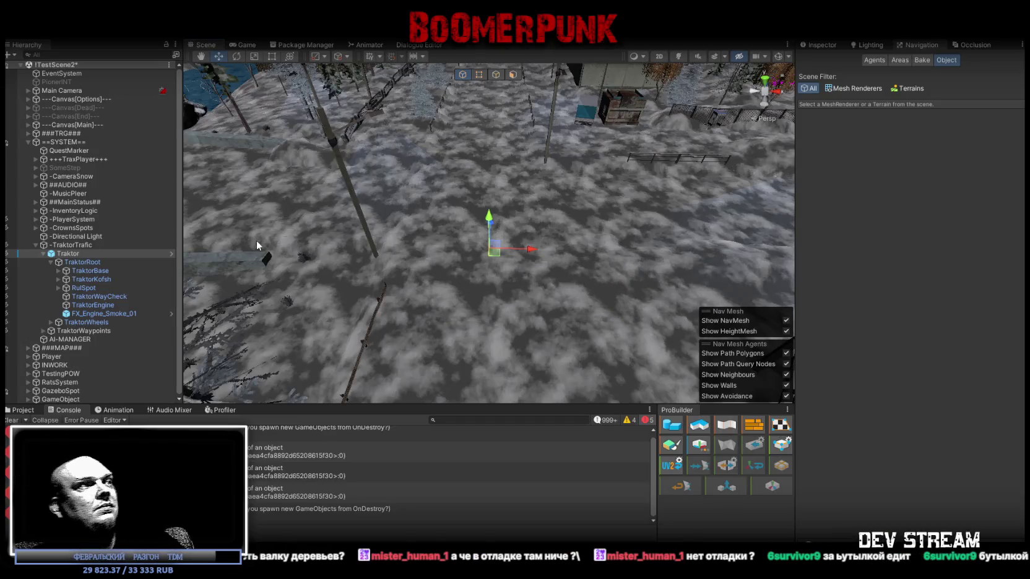
{"action": "left_click", "coordinate": [433, 474]}
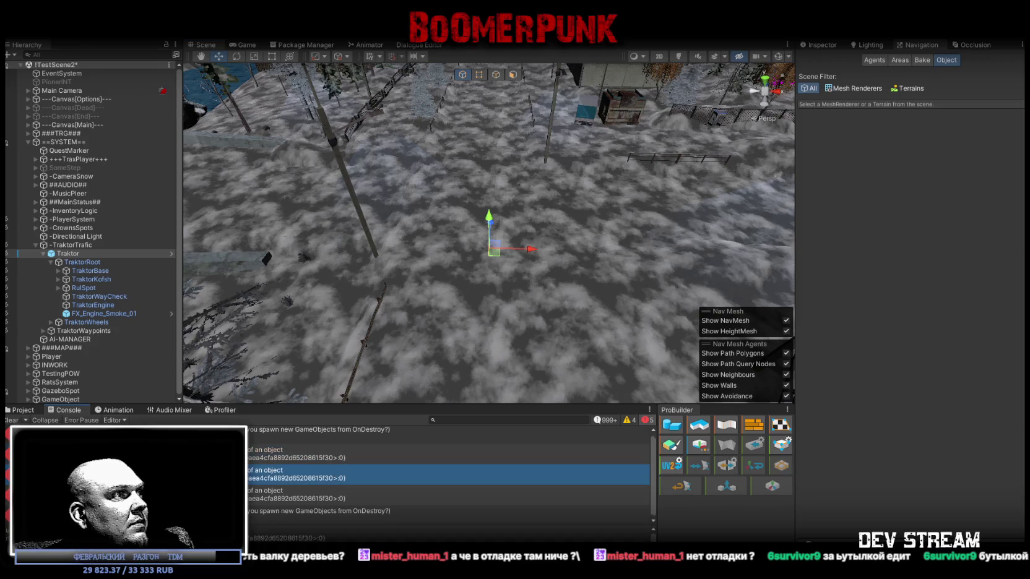
{"action": "left_click", "coordinate": [433, 496]}
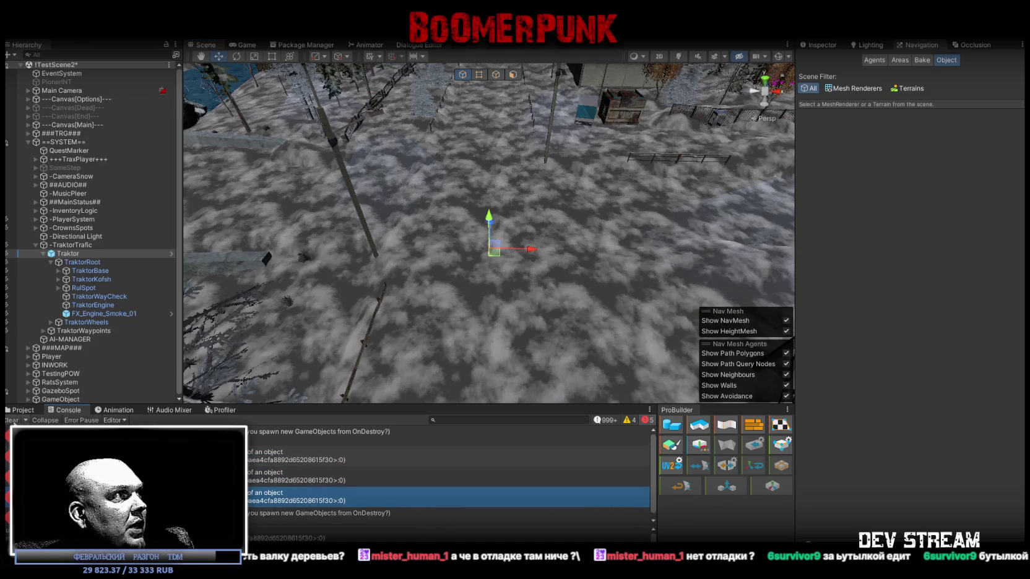
{"action": "left_click", "coordinate": [12, 420]}
Expand TraktorWaypoints and select Traktor to show its 57-waypoint, 10 km/h Traffic Agent
{"action": "left_click_drag", "start_coordinate": [472, 174], "coordinate": [726, 56]}
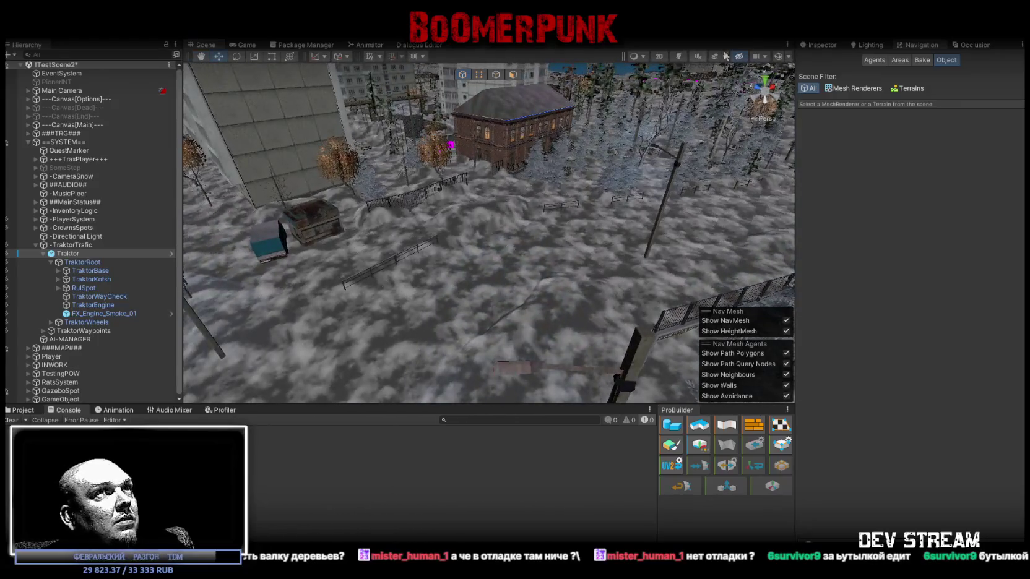
{"action": "mouse_move", "coordinate": [435, 245]}
{"action": "left_mouse_down"}
{"action": "mouse_move", "coordinate": [254, 272]}
{"action": "mouse_move", "coordinate": [260, 265]}
{"action": "mouse_move", "coordinate": [32, 263]}
{"action": "left_mouse_up"}
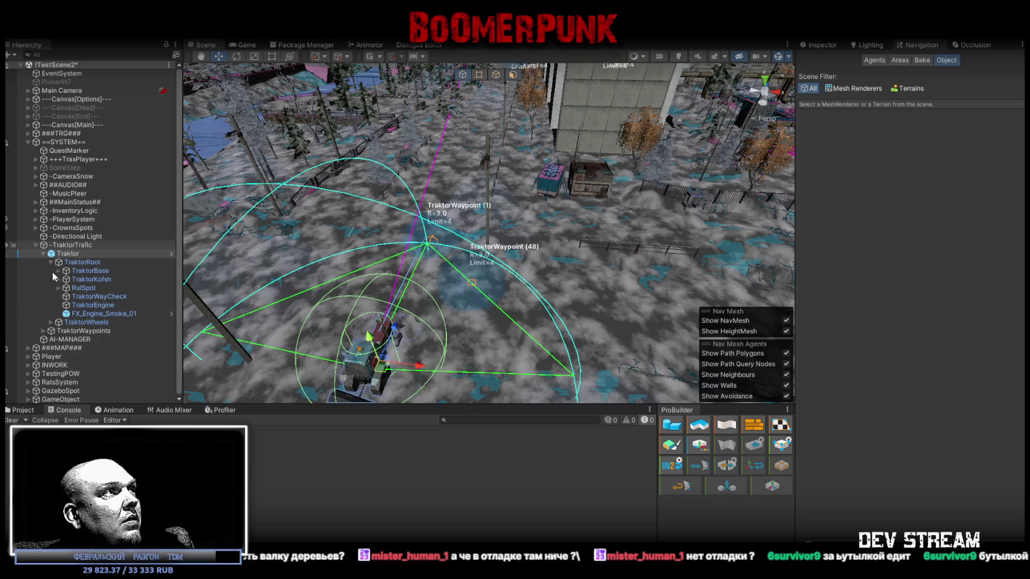
{"action": "left_click", "coordinate": [42, 330]}
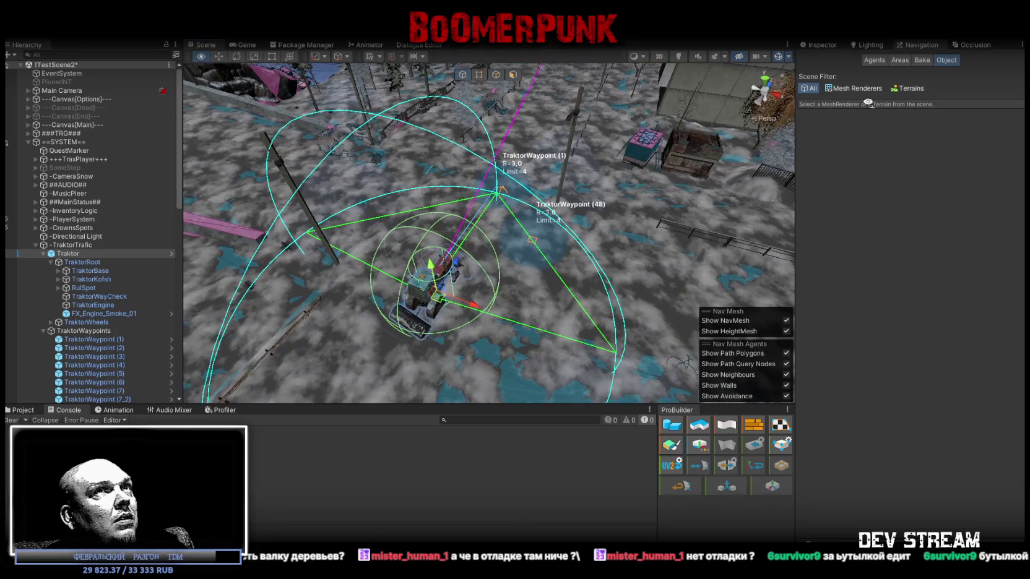
{"action": "left_click", "coordinate": [825, 48]}
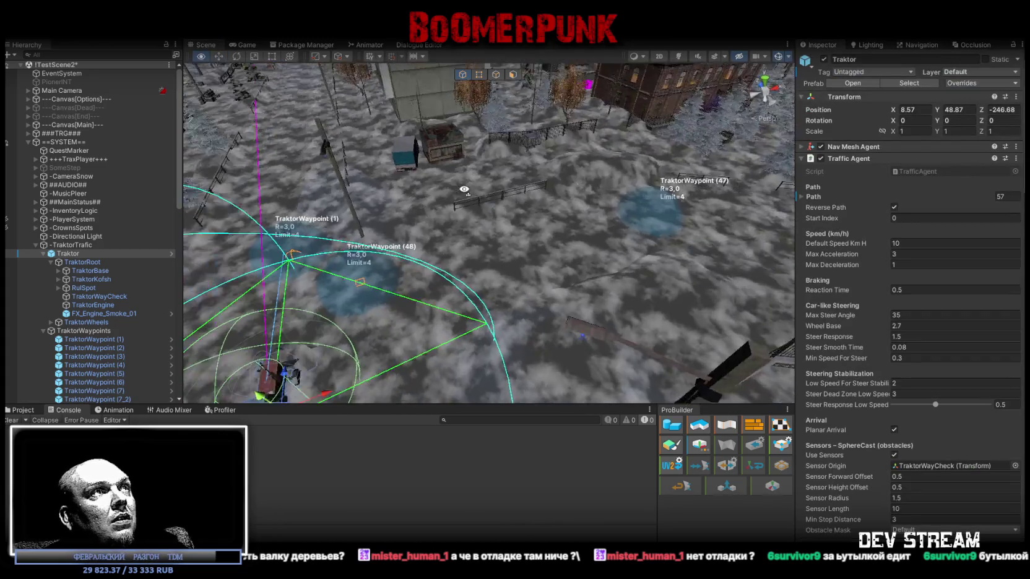
Find TraktorWaypoint (6) in the scene and shift it slightly left
{"action": "left_click_drag", "start_coordinate": [482, 167], "coordinate": [378, 211]}
{"action": "scroll", "coordinate": [105, 256], "scroll_direction": "down", "scroll_amount": 5}
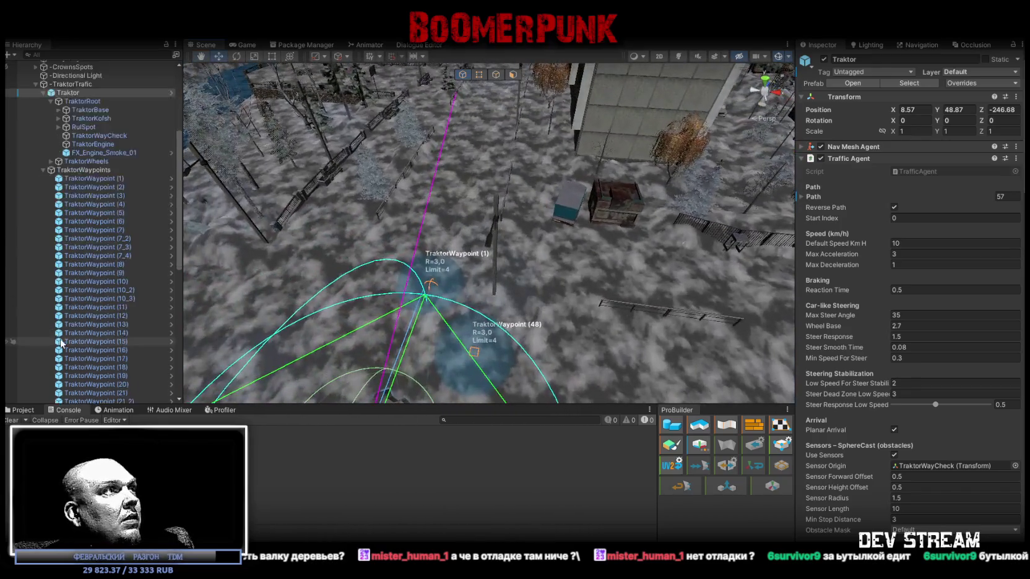
{"action": "double_click", "coordinate": [105, 256]}
{"action": "double_click", "coordinate": [108, 271]}
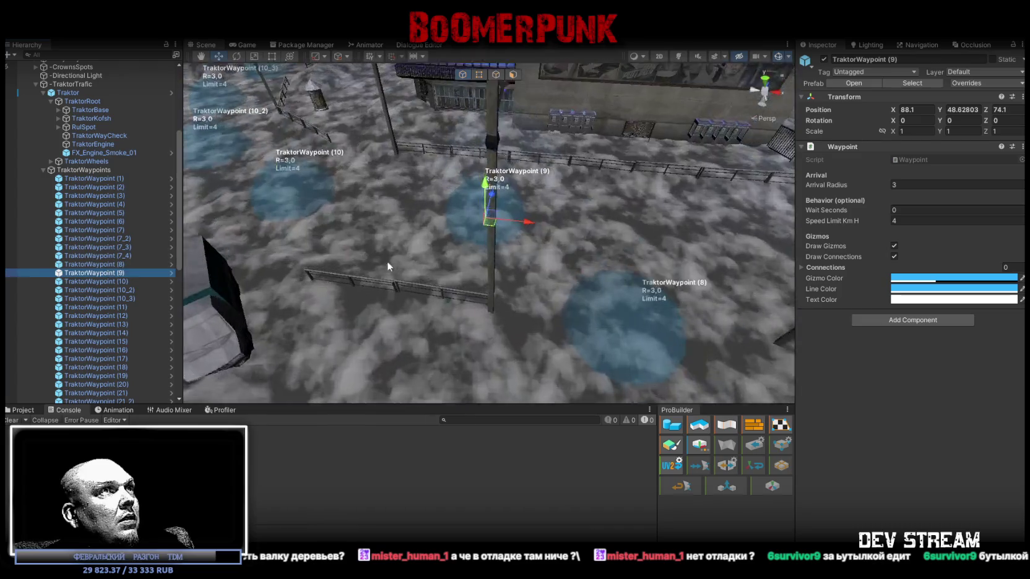
{"action": "mouse_move", "coordinate": [381, 260]}
{"action": "left_mouse_down"}
{"action": "mouse_move", "coordinate": [1018, 242]}
{"action": "mouse_move", "coordinate": [366, 312]}
{"action": "mouse_move", "coordinate": [520, 173]}
{"action": "mouse_move", "coordinate": [523, 152]}
{"action": "mouse_move", "coordinate": [486, 235]}
{"action": "left_mouse_up"}
{"action": "left_click", "coordinate": [469, 207]}
{"action": "left_click", "coordinate": [469, 265]}
{"action": "mouse_move", "coordinate": [556, 157]}
{"action": "left_mouse_down"}
{"action": "mouse_move", "coordinate": [556, 248]}
{"action": "mouse_move", "coordinate": [619, 260]}
{"action": "left_mouse_up"}
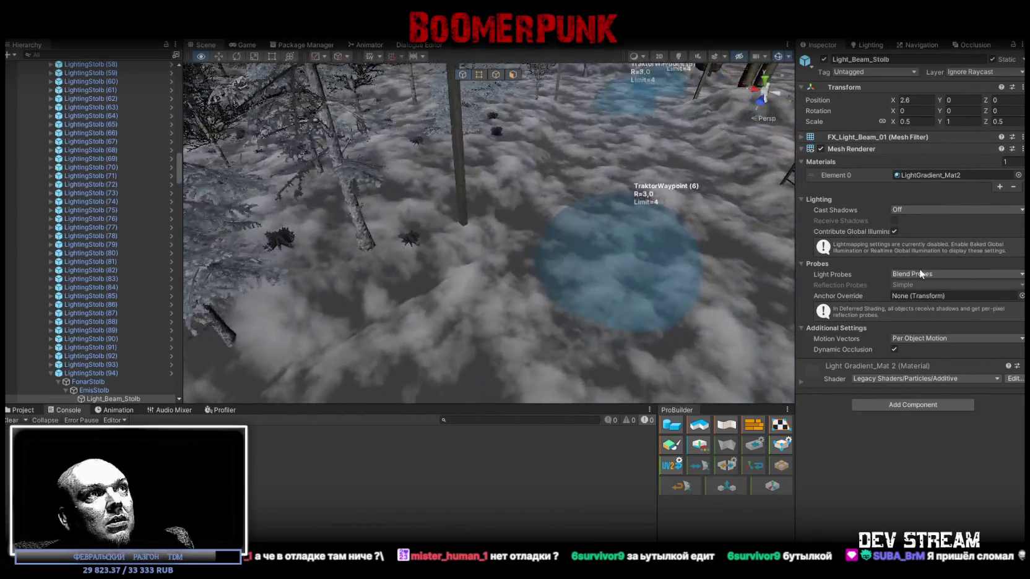
{"action": "left_click", "coordinate": [588, 304]}
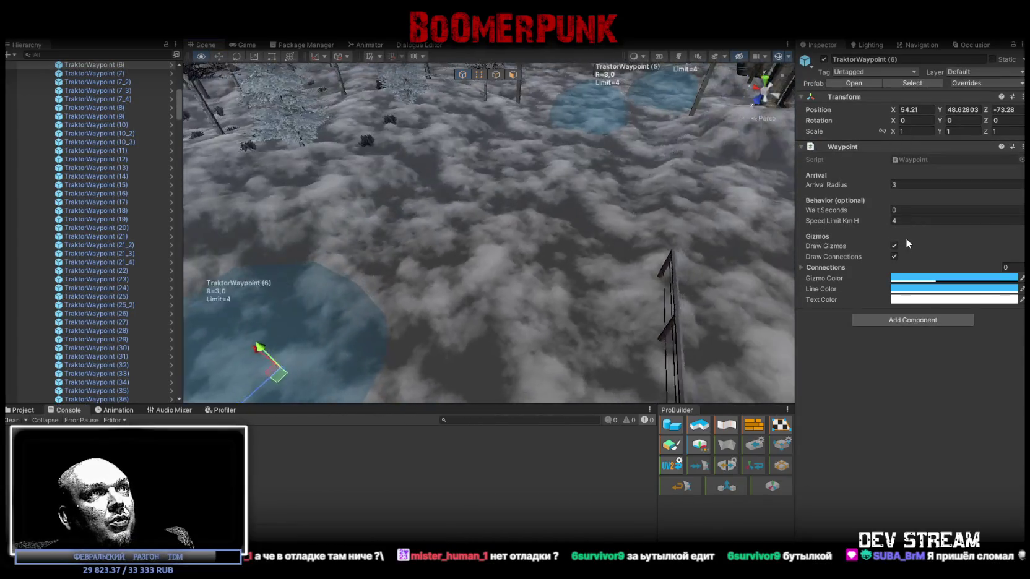
{"action": "key", "text": "f"}
{"action": "mouse_move", "coordinate": [531, 253]}
{"action": "left_mouse_down"}
{"action": "mouse_move", "coordinate": [467, 245]}
{"action": "mouse_move", "coordinate": [489, 162]}
{"action": "mouse_move", "coordinate": [483, 143]}
{"action": "mouse_move", "coordinate": [496, 205]}
{"action": "mouse_move", "coordinate": [713, 298]}
{"action": "mouse_move", "coordinate": [752, 299]}
{"action": "mouse_move", "coordinate": [732, 296]}
{"action": "left_mouse_up"}
Make three copies of TraktorWaypoint (6) and place (49)–(51) directly after it in the list
{"action": "left_click", "coordinate": [498, 207]}
{"action": "left_click", "coordinate": [731, 296]}
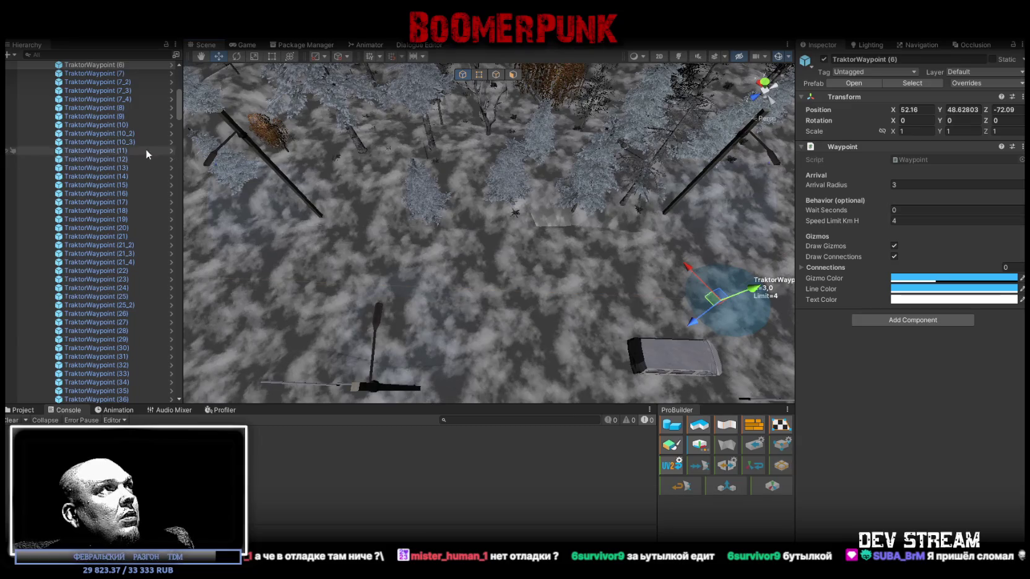
{"action": "scroll", "coordinate": [146, 154], "scroll_direction": "up", "scroll_amount": 3}
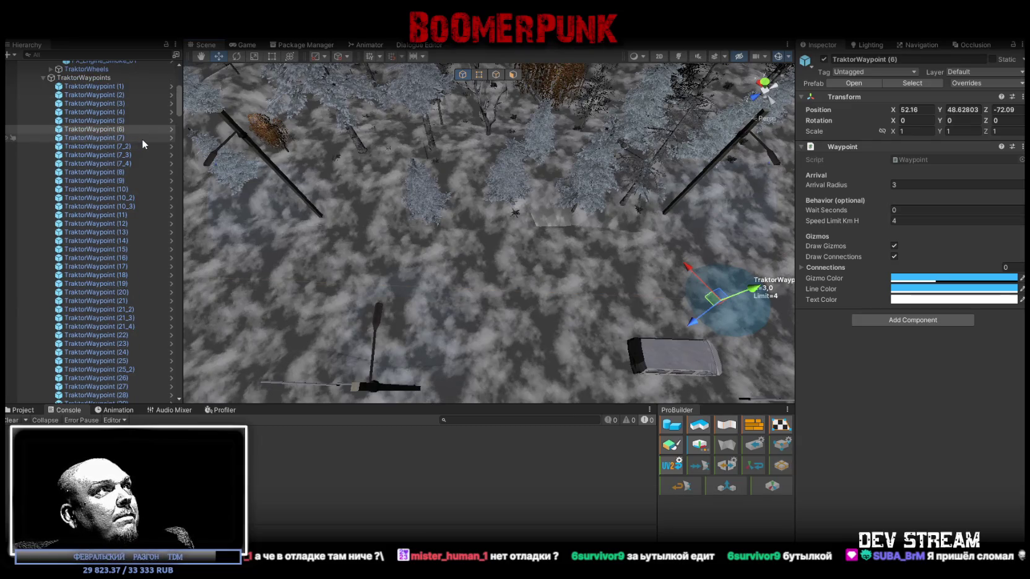
{"action": "mouse_move", "coordinate": [349, 208]}
{"action": "left_mouse_down"}
{"action": "mouse_move", "coordinate": [452, 262]}
{"action": "mouse_move", "coordinate": [456, 254]}
{"action": "left_mouse_up"}
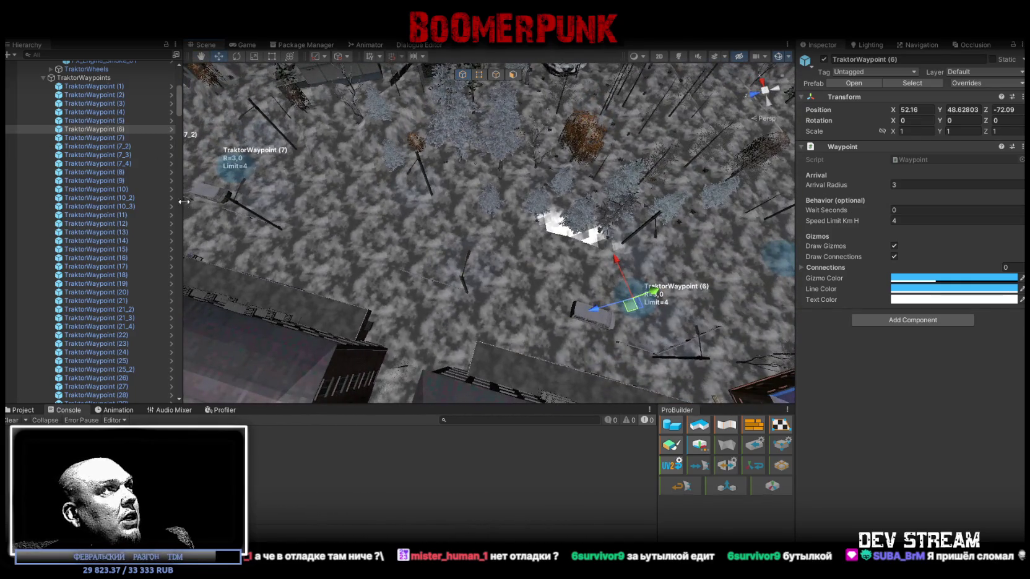
{"action": "key", "text": "ctrl+d"}
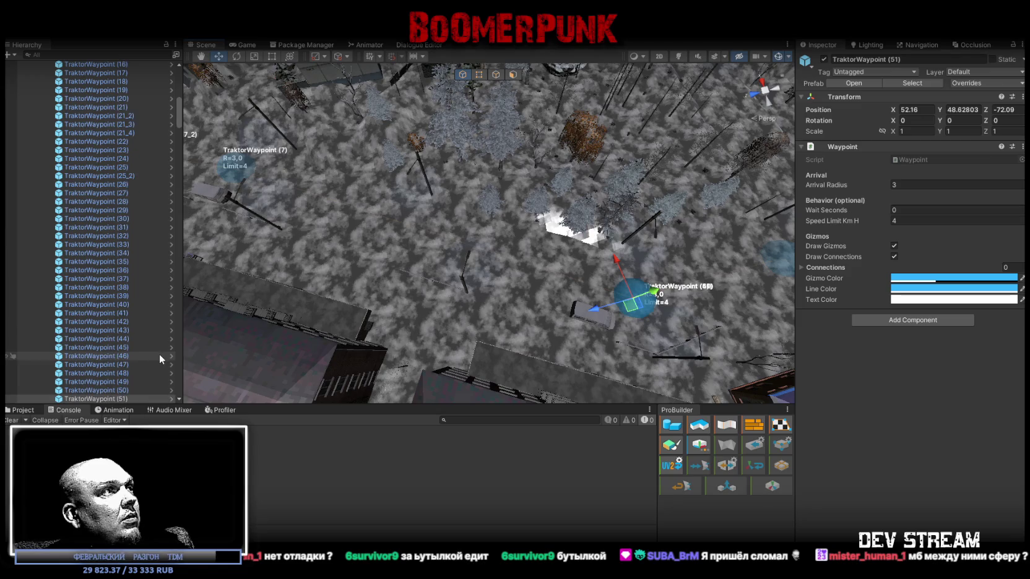
{"action": "key", "text": "shift+Down"}
{"action": "key", "text": "shift+Down"}
{"action": "mouse_move", "coordinate": [129, 378]}
{"action": "left_mouse_down"}
{"action": "mouse_move", "coordinate": [112, 68]}
{"action": "mouse_move", "coordinate": [111, 117]}
{"action": "left_mouse_up"}
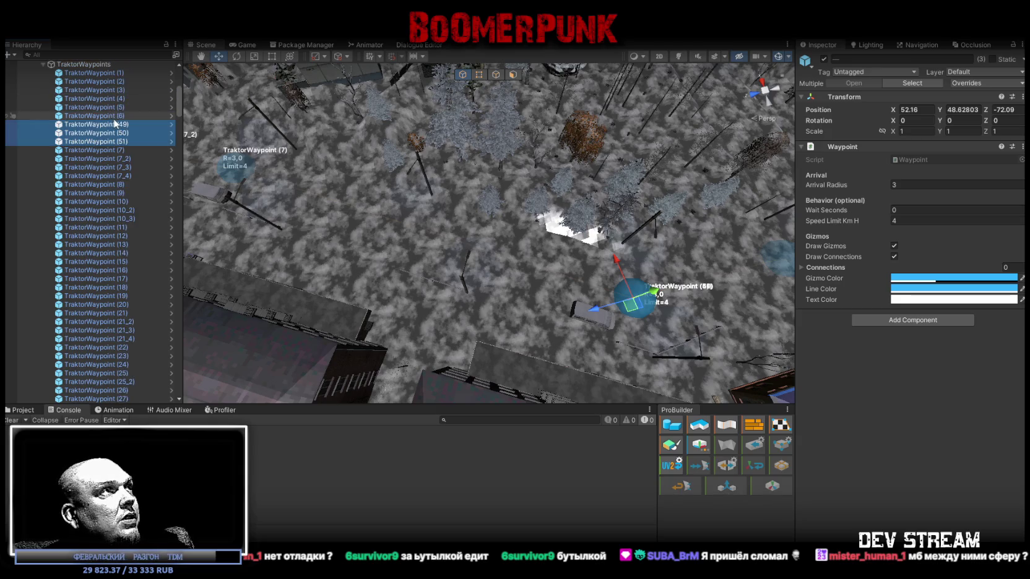
Rename the copies TraktorWaypoint (6_2), (6_3) and (6_4)
{"action": "left_click", "coordinate": [121, 125]}
{"action": "type", "text": "6_2"}
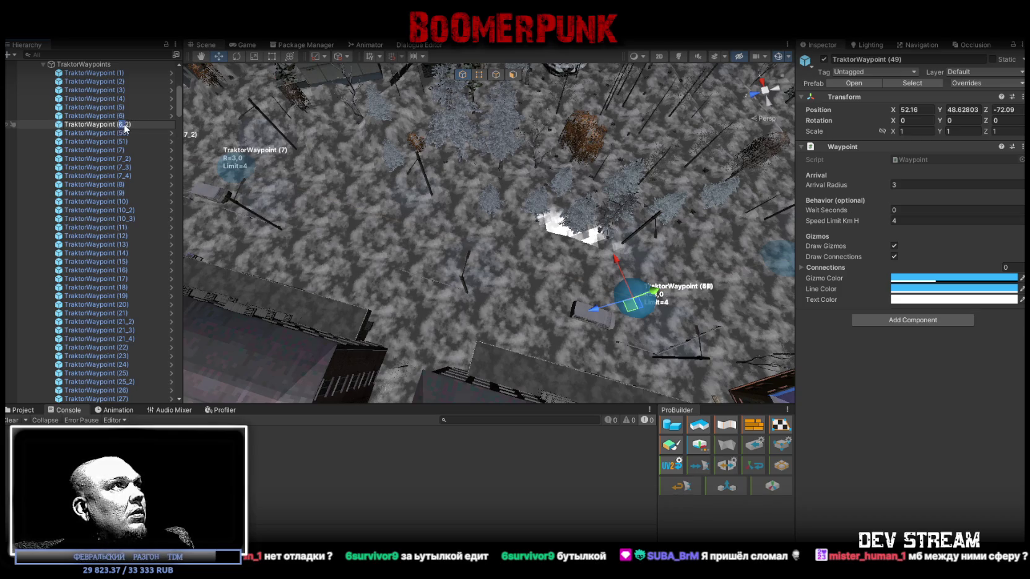
{"action": "left_click", "coordinate": [122, 133]}
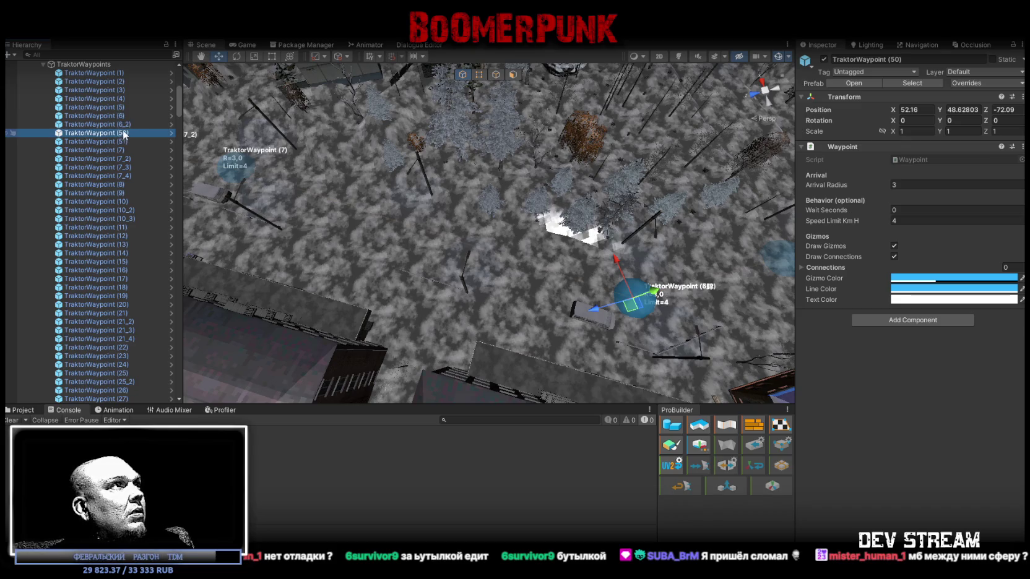
{"action": "left_click", "coordinate": [123, 133]}
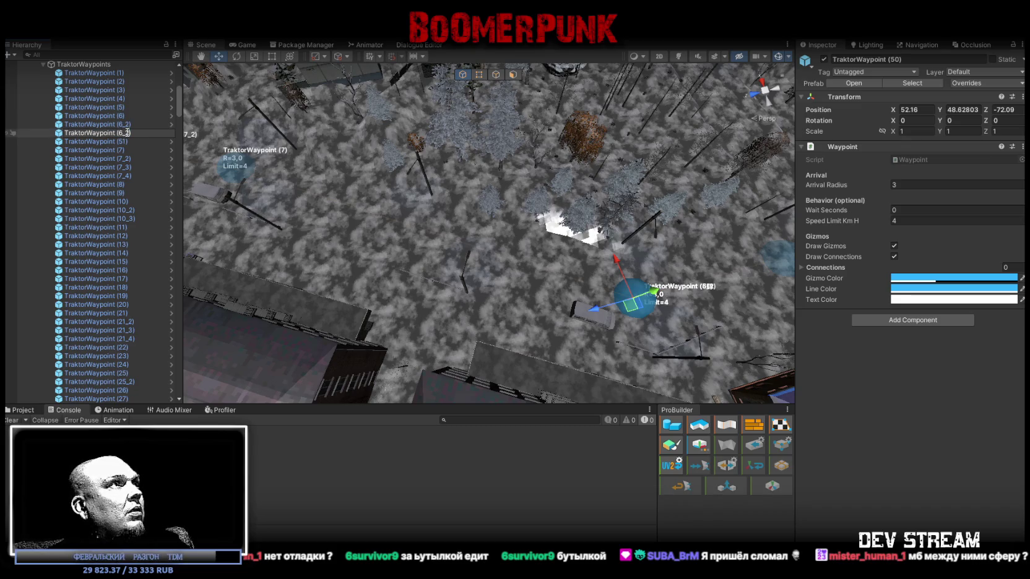
{"action": "double_click", "coordinate": [122, 141]}
{"action": "left_click", "coordinate": [121, 142]}
{"action": "type", "text": "6_2"}
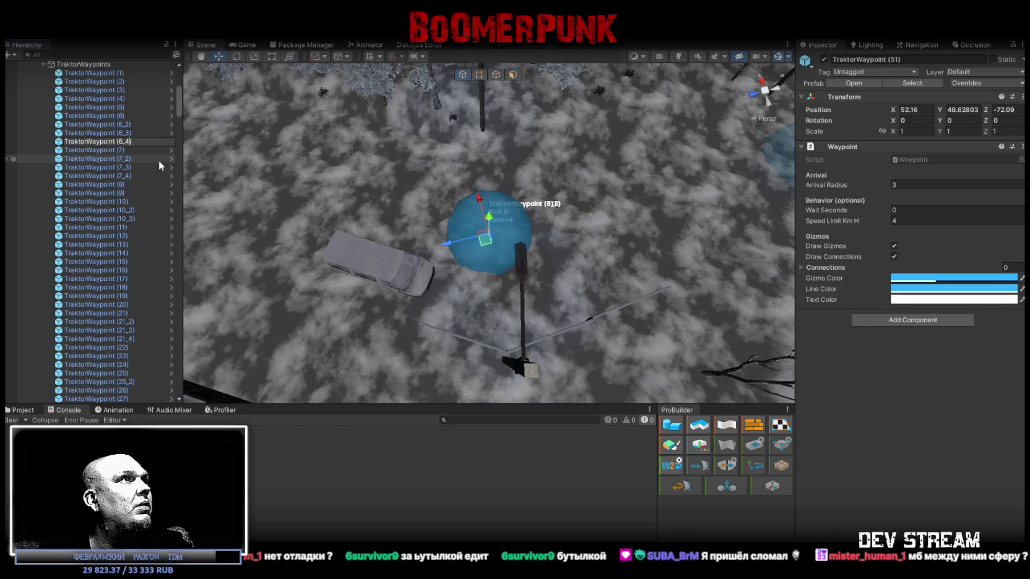
{"action": "key", "text": "BackSpace"}
{"action": "type", "text": "4"}
{"action": "key", "text": "Return"}
Move the three new waypoints left along the road and reposition TraktorWaypoint (6)
{"action": "left_click", "coordinate": [127, 128], "text": "shift"}
{"action": "left_click_drag", "start_coordinate": [551, 213], "coordinate": [550, 213]}
{"action": "left_click_drag", "start_coordinate": [608, 249], "coordinate": [452, 246]}
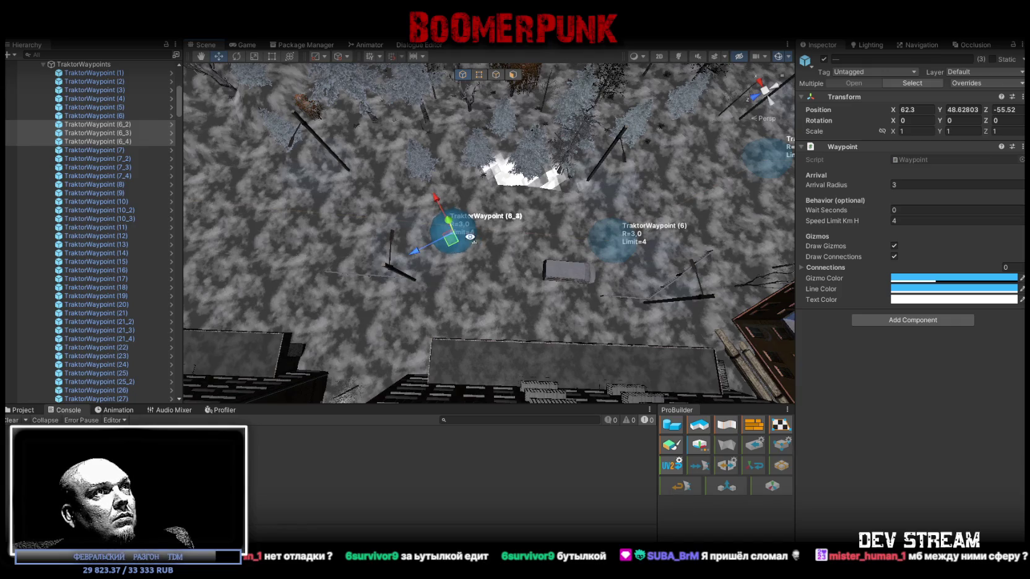
{"action": "scroll", "coordinate": [472, 242], "scroll_direction": "up", "scroll_amount": 5}
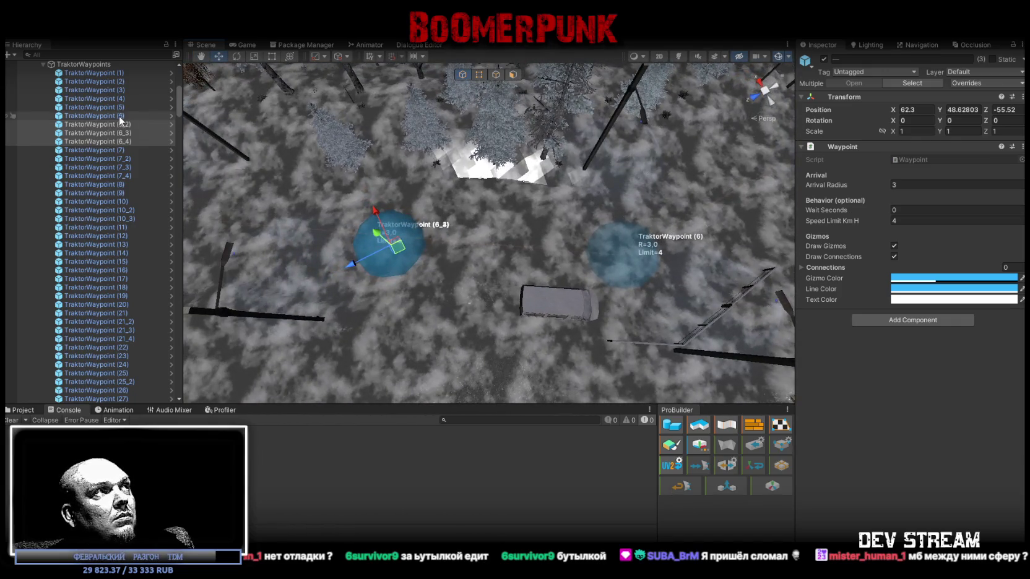
{"action": "left_click", "coordinate": [119, 116]}
{"action": "left_click_drag", "start_coordinate": [620, 259], "coordinate": [655, 237]}
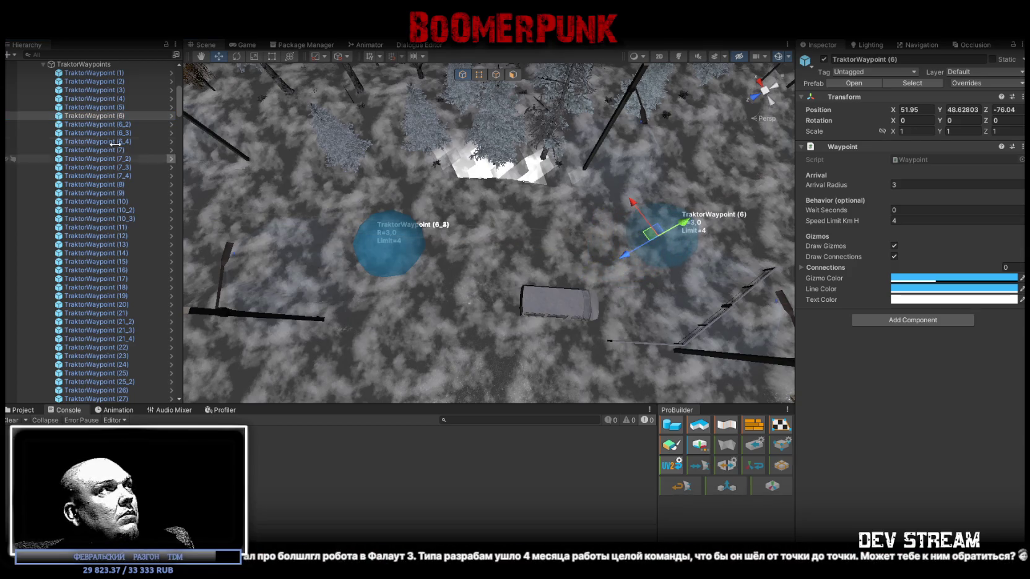
{"action": "left_click", "coordinate": [113, 133]}
{"action": "left_click", "coordinate": [114, 141], "text": "shift"}
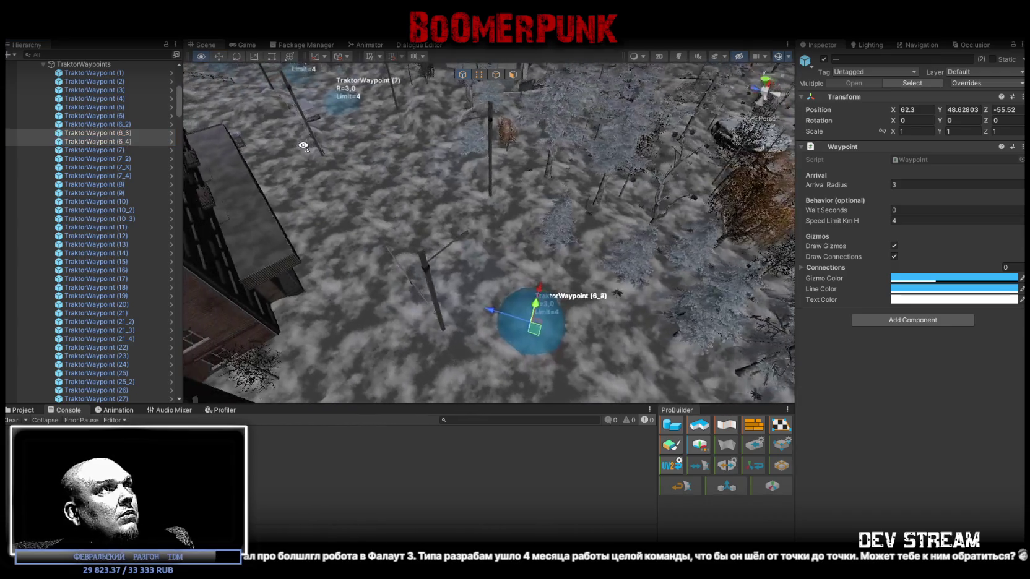
{"action": "mouse_move", "coordinate": [456, 196]}
{"action": "left_mouse_down"}
{"action": "mouse_move", "coordinate": [650, 247]}
{"action": "mouse_move", "coordinate": [515, 245]}
{"action": "left_mouse_up"}
{"action": "left_click", "coordinate": [643, 59]}
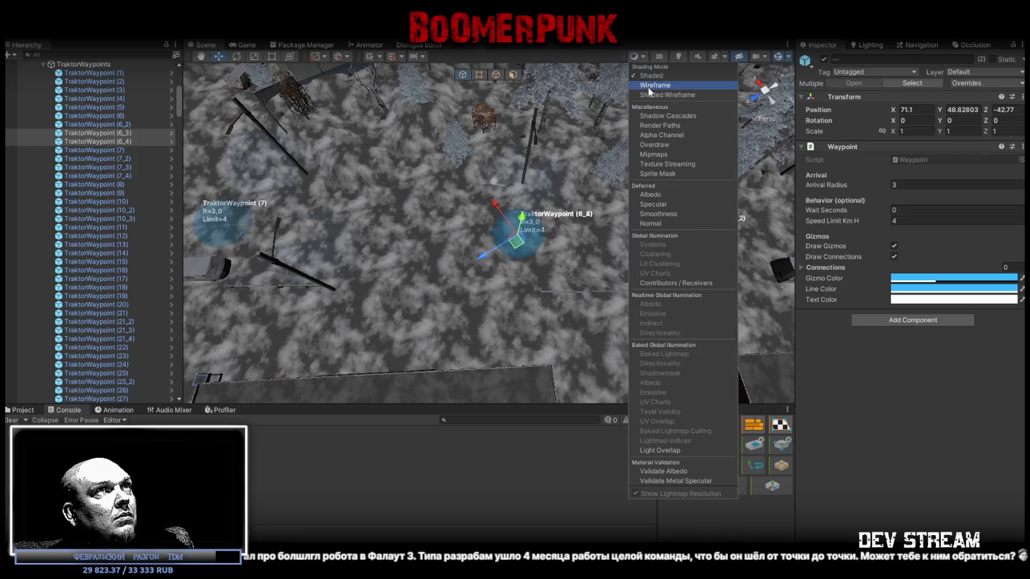
Space (6_2), (6_3), (6_4) evenly on the road between (6) and (7), then select TraktorWaypoints
{"action": "left_click", "coordinate": [648, 95]}
{"action": "left_click_drag", "start_coordinate": [518, 245], "coordinate": [354, 236]}
{"action": "left_click", "coordinate": [121, 141]}
{"action": "left_click", "coordinate": [99, 124]}
{"action": "mouse_move", "coordinate": [333, 145]}
{"action": "left_mouse_down"}
{"action": "mouse_move", "coordinate": [540, 154]}
{"action": "mouse_move", "coordinate": [479, 199]}
{"action": "mouse_move", "coordinate": [506, 193]}
{"action": "left_mouse_up"}
{"action": "left_click_drag", "start_coordinate": [389, 157], "coordinate": [520, 165]}
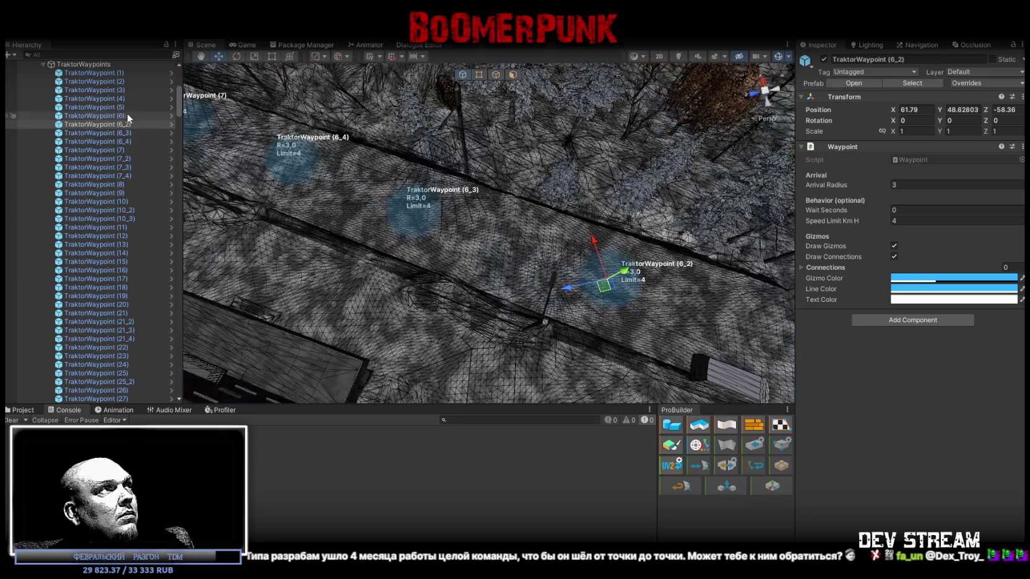
{"action": "left_click", "coordinate": [128, 132]}
{"action": "left_click_drag", "start_coordinate": [422, 223], "coordinate": [435, 225]}
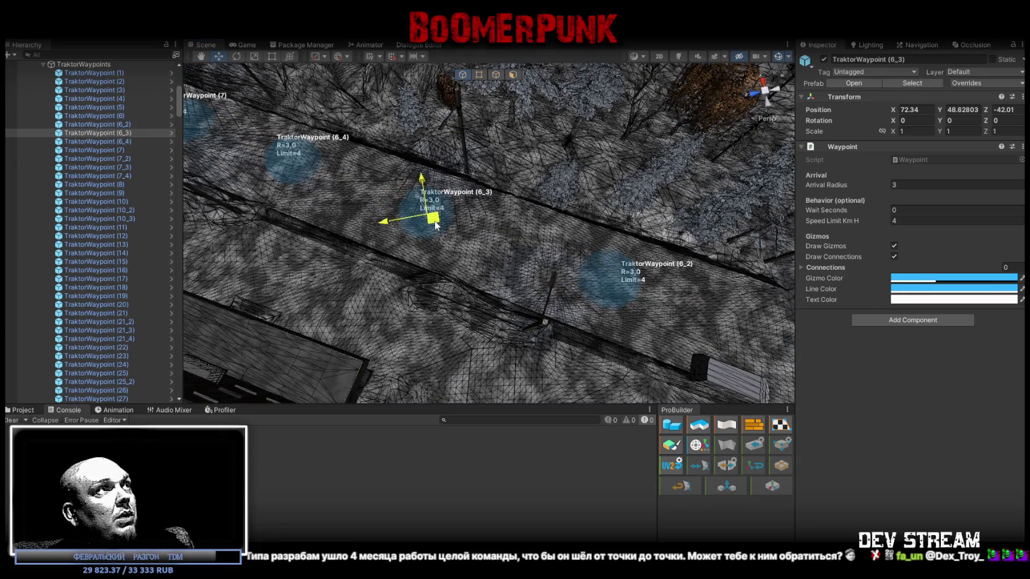
{"action": "left_click_drag", "start_coordinate": [312, 80], "coordinate": [165, 137]}
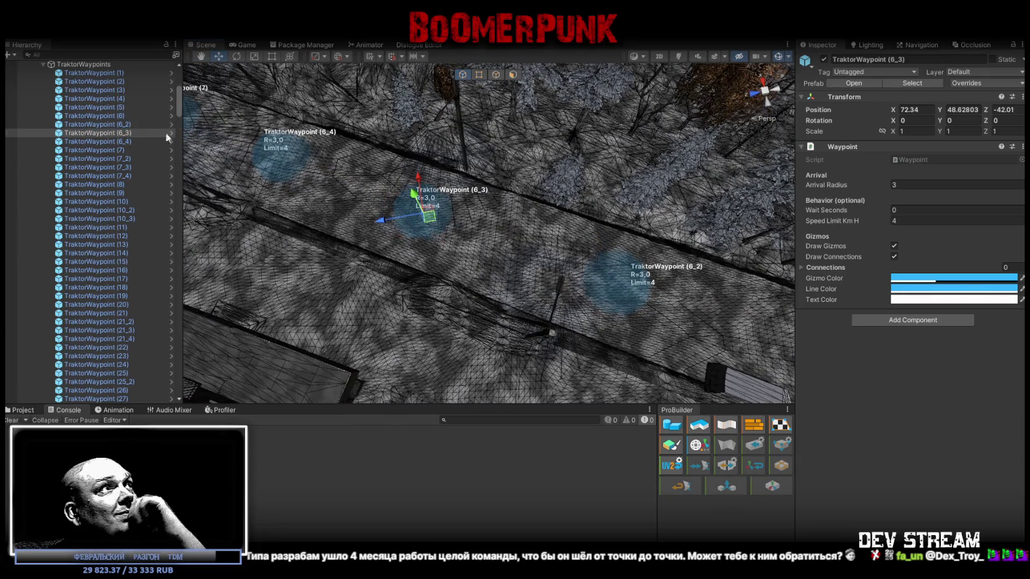
{"action": "left_click", "coordinate": [107, 64]}
{"action": "scroll", "coordinate": [18, 141], "scroll_direction": "up", "scroll_amount": 5}
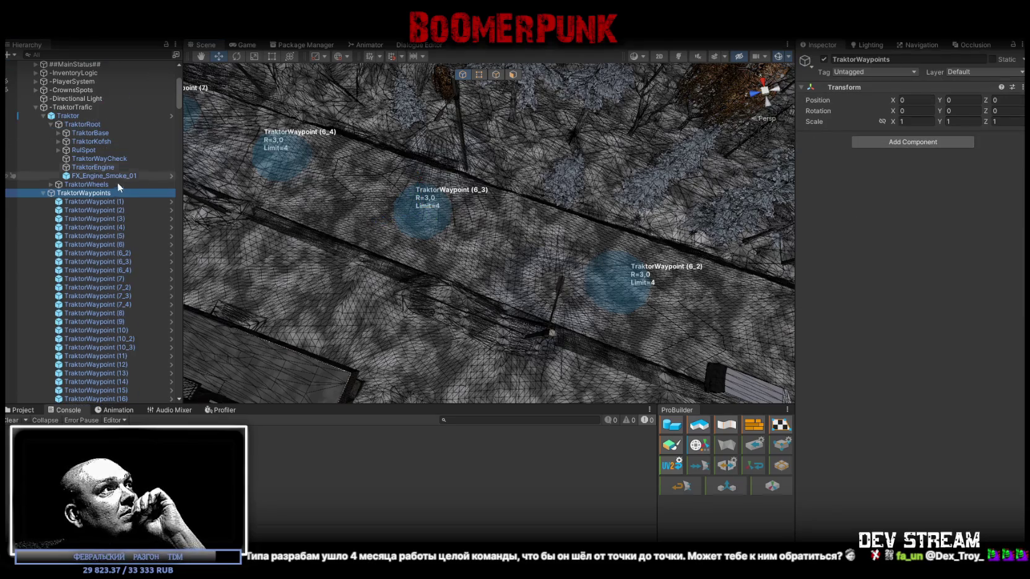
Select Traktor and check the TraktorWaypoints group and TraktorWaypoint (1) in the Hierarchy
{"action": "left_click", "coordinate": [67, 115]}
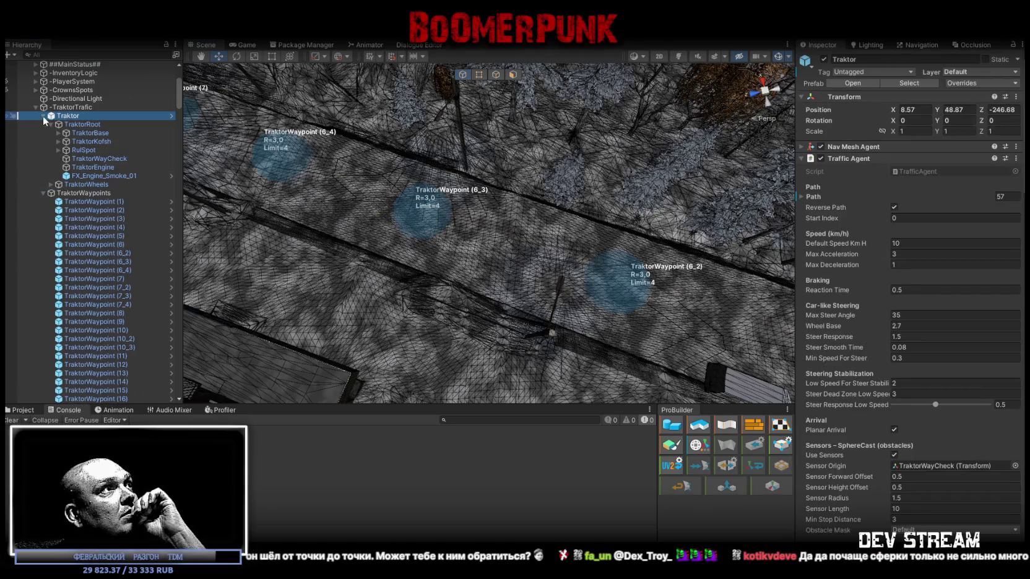
{"action": "left_click", "coordinate": [43, 115]}
{"action": "scroll", "coordinate": [933, 185], "scroll_direction": "down", "scroll_amount": 20}
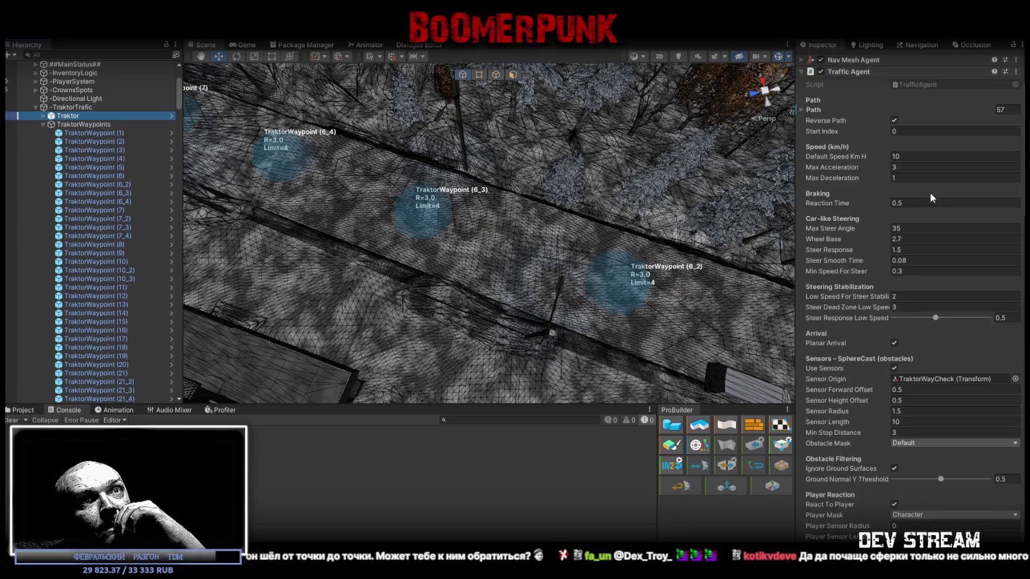
{"action": "scroll", "coordinate": [924, 223], "scroll_direction": "down", "scroll_amount": 5}
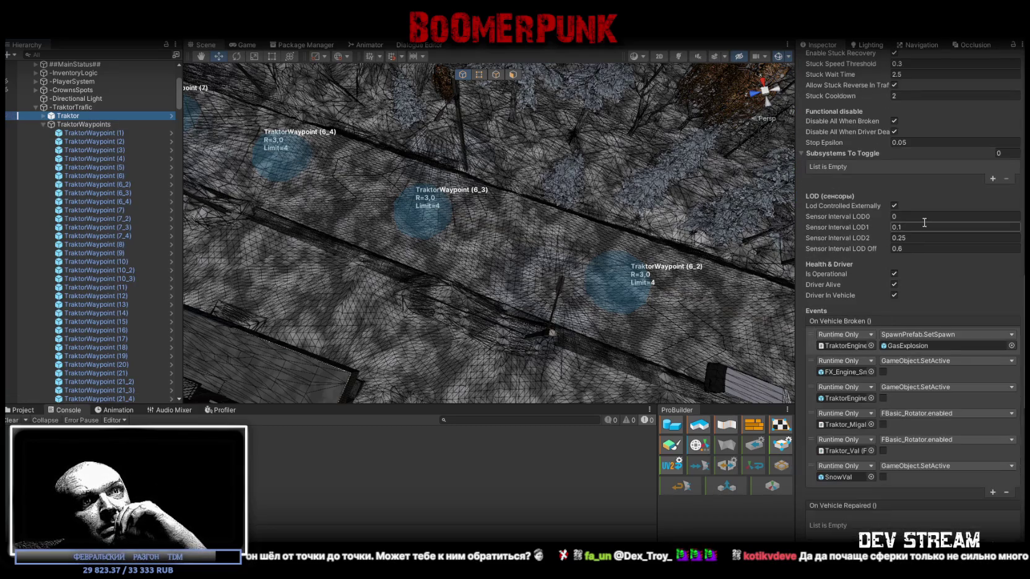
{"action": "scroll", "coordinate": [927, 217], "scroll_direction": "down", "scroll_amount": 15}
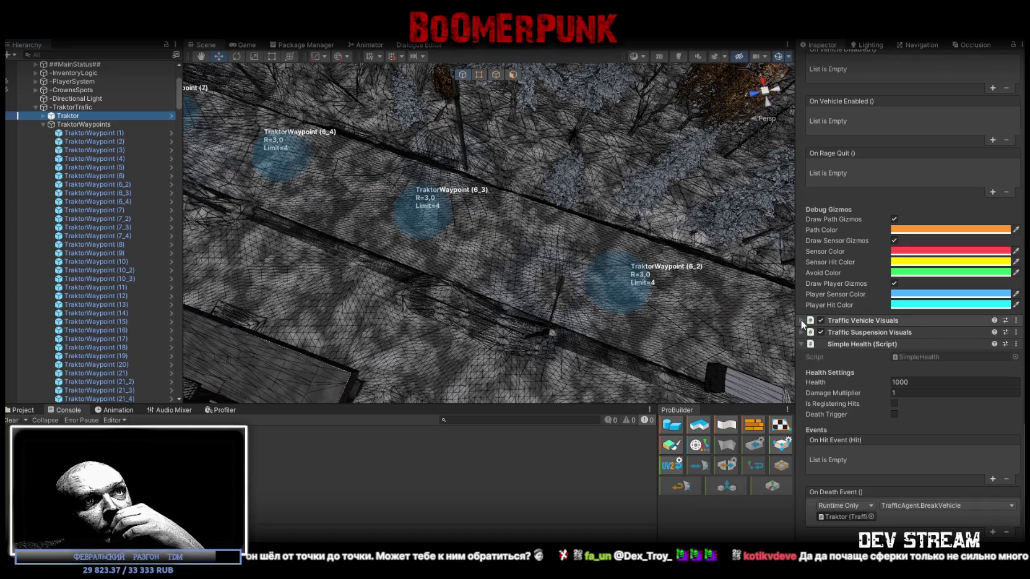
{"action": "scroll", "coordinate": [813, 342], "scroll_direction": "up", "scroll_amount": 5}
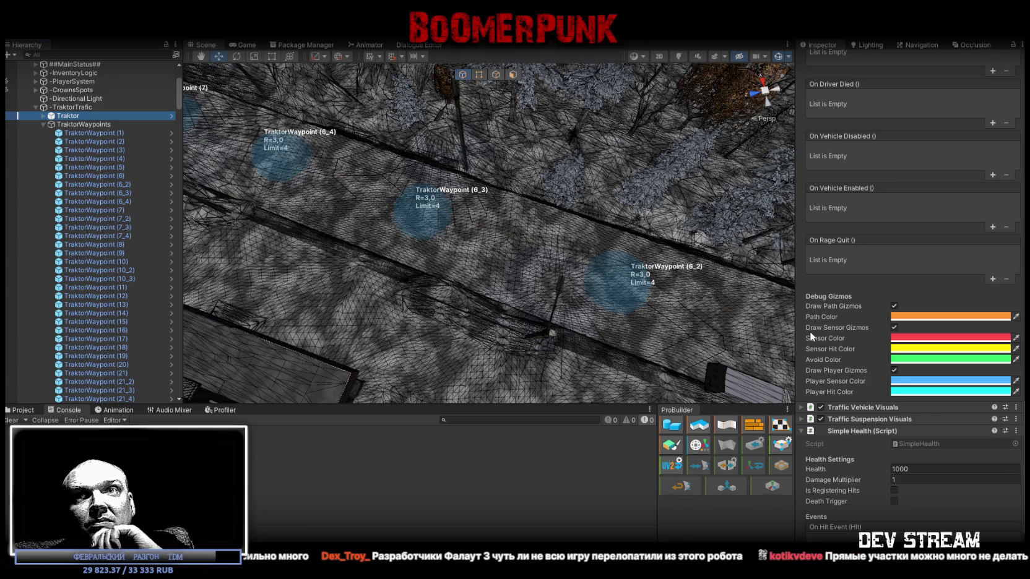
{"action": "scroll", "coordinate": [809, 331], "scroll_direction": "up", "scroll_amount": 15}
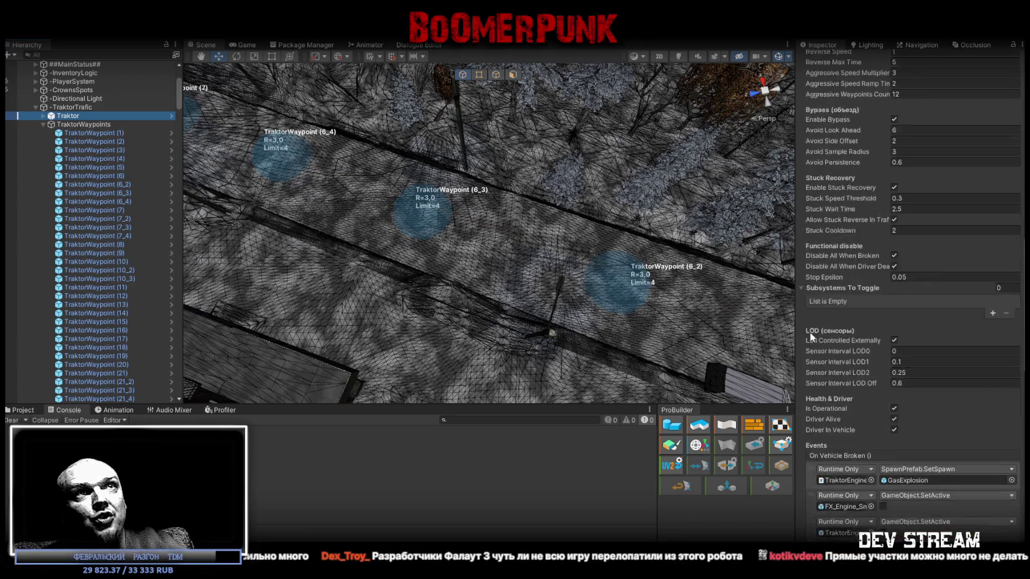
{"action": "scroll", "coordinate": [808, 330], "scroll_direction": "up", "scroll_amount": 10}
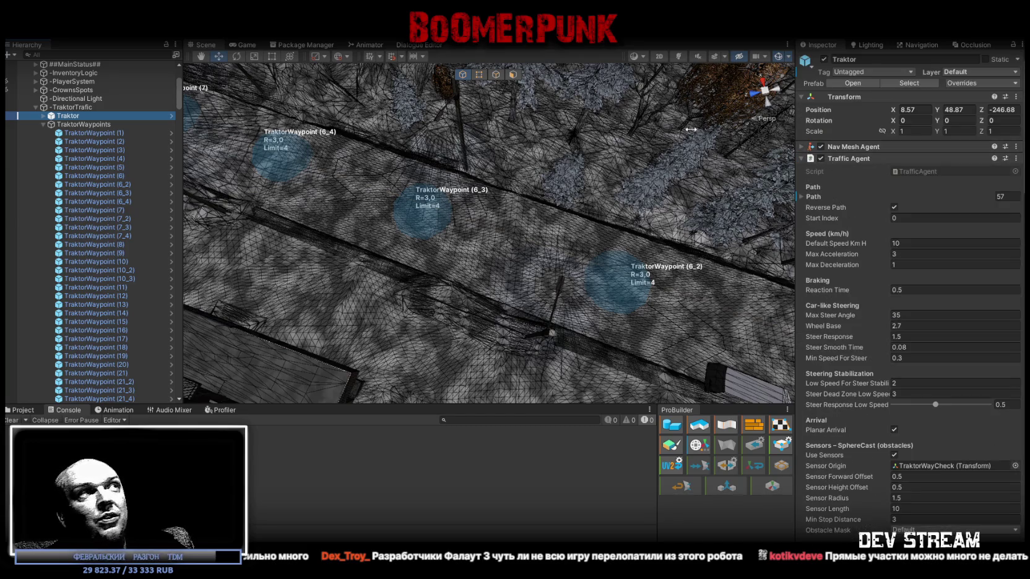
{"action": "left_click", "coordinate": [67, 109]}
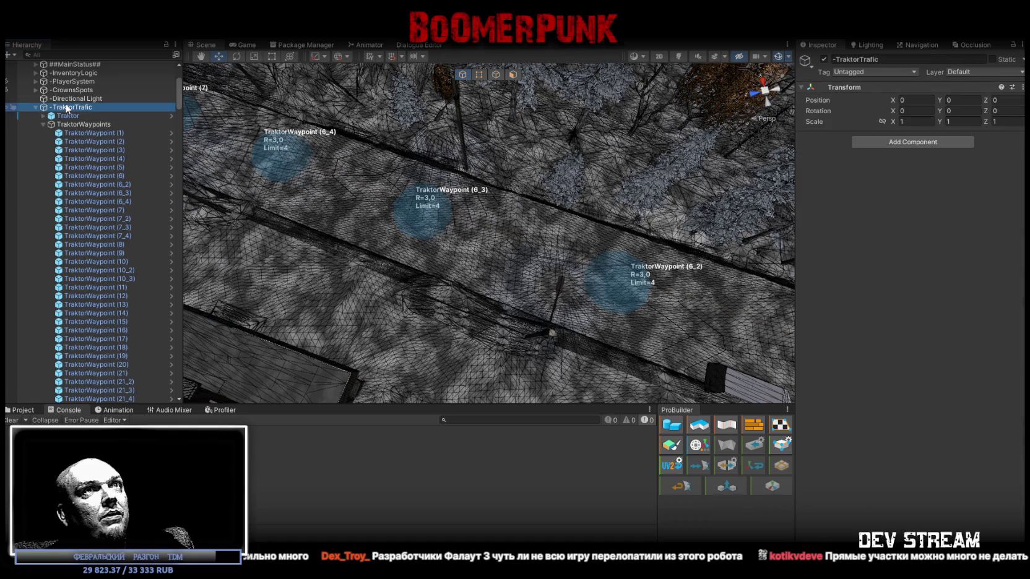
{"action": "left_click", "coordinate": [70, 115]}
{"action": "left_click", "coordinate": [74, 124]}
{"action": "left_click", "coordinate": [82, 133]}
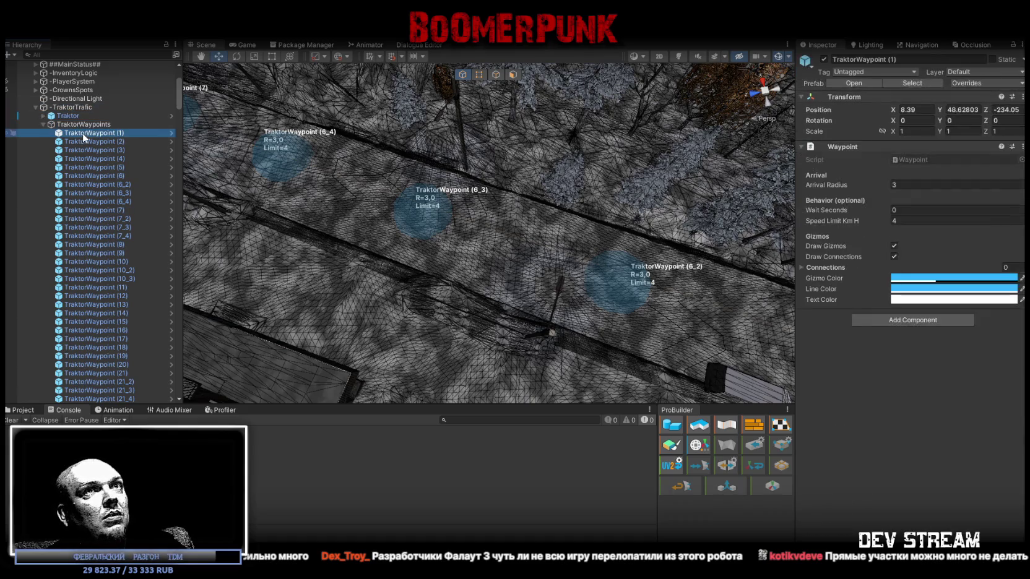
{"action": "left_click", "coordinate": [77, 124]}
Empty the Traktor's Traffic Agent Path by changing its size from 57 to 0
{"action": "left_click", "coordinate": [67, 115]}
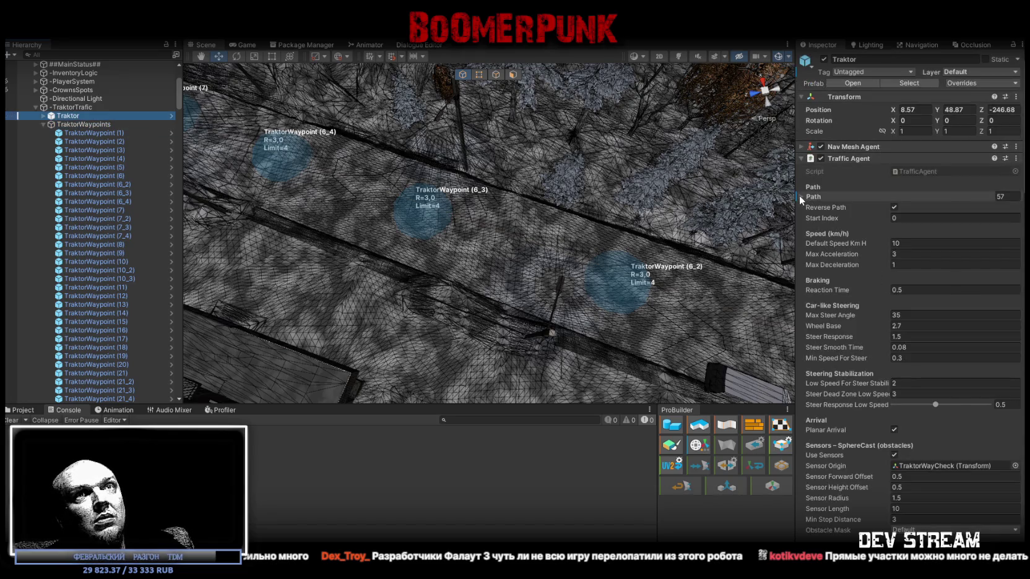
{"action": "left_click", "coordinate": [800, 196]}
{"action": "scroll", "coordinate": [965, 272], "scroll_direction": "down", "scroll_amount": 1}
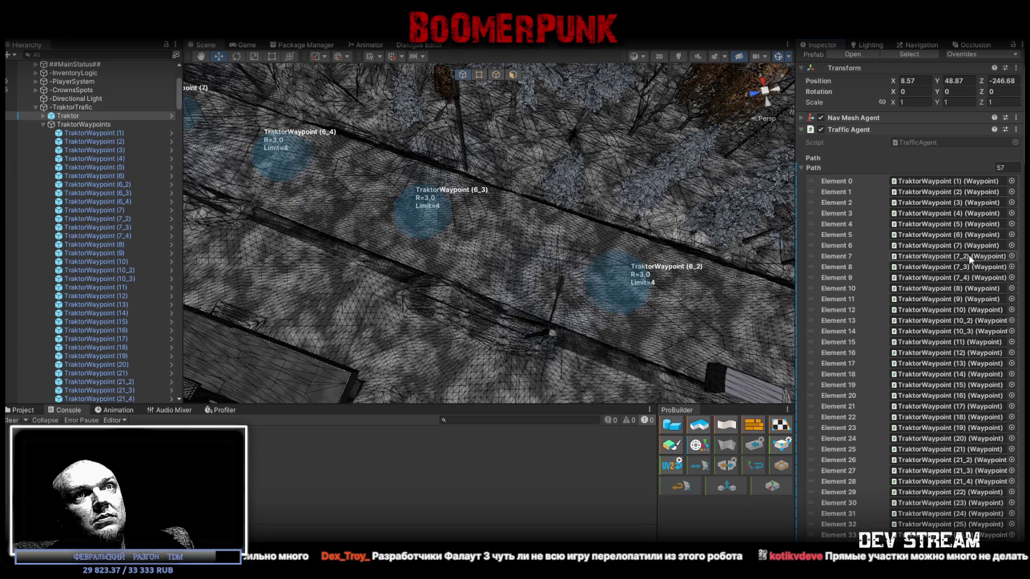
{"action": "scroll", "coordinate": [965, 235], "scroll_direction": "down", "scroll_amount": 12}
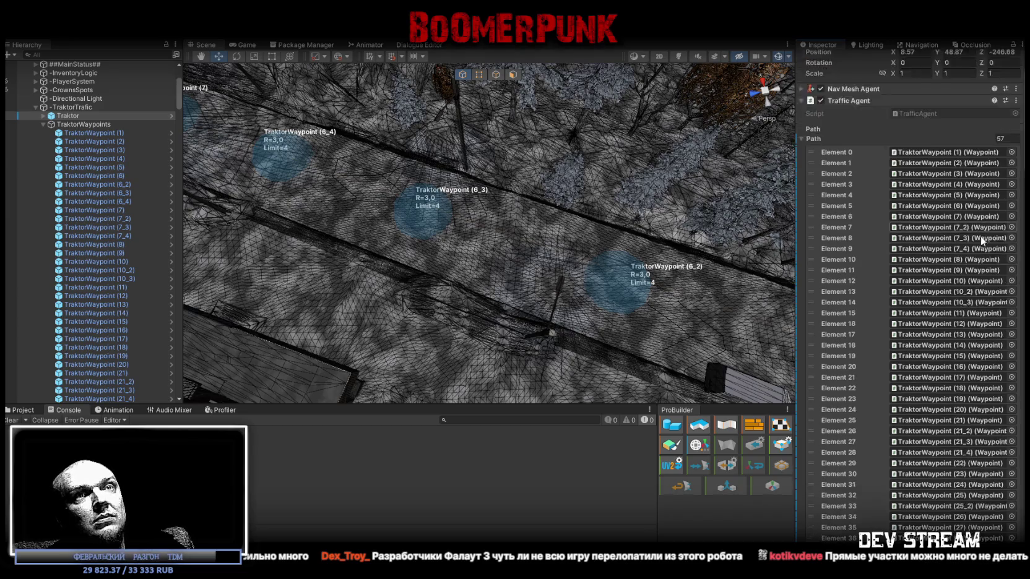
{"action": "scroll", "coordinate": [968, 255], "scroll_direction": "up", "scroll_amount": 13}
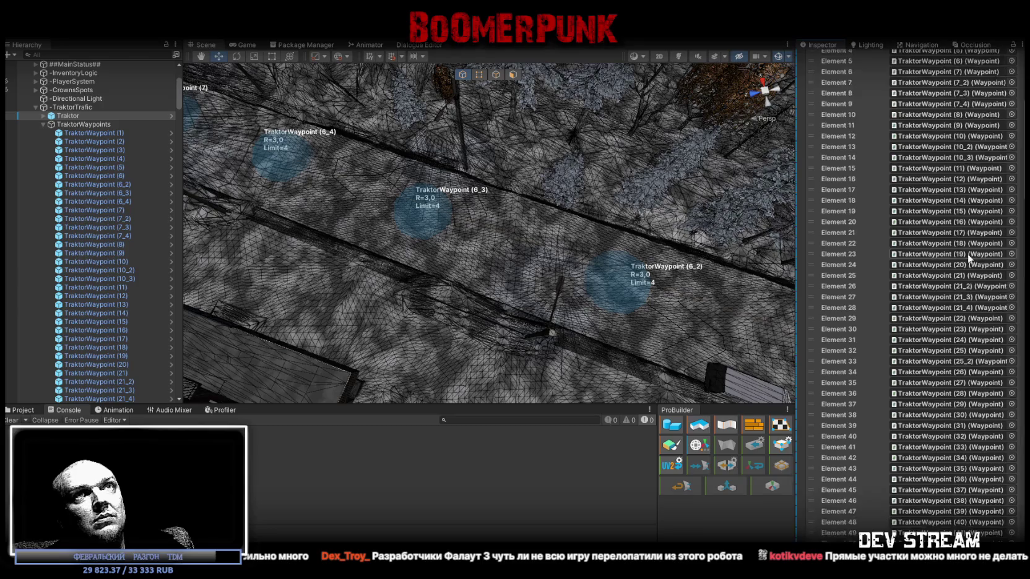
{"action": "left_click", "coordinate": [1010, 196]}
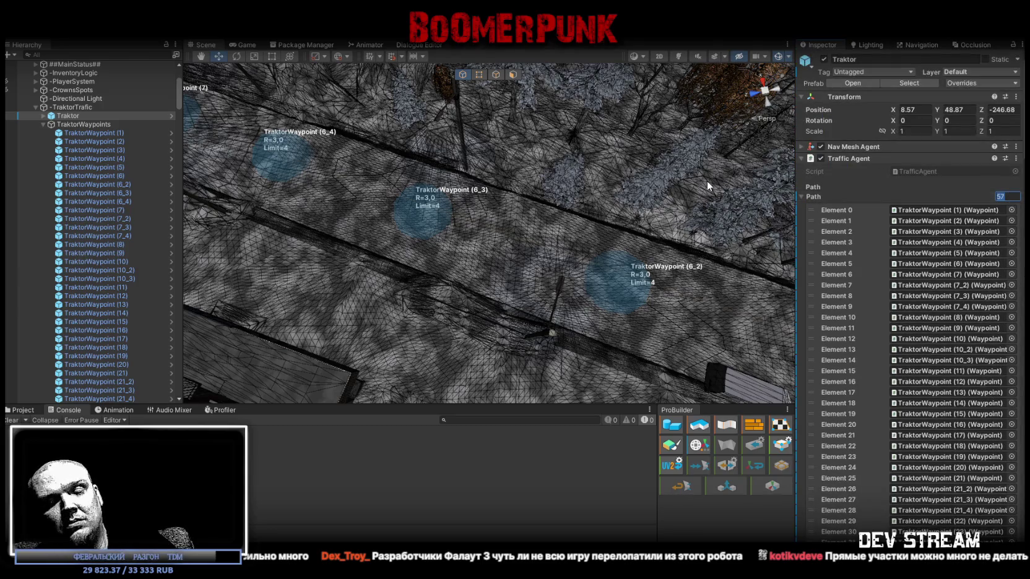
{"action": "type", "text": "0"}
{"action": "key", "text": "Return"}
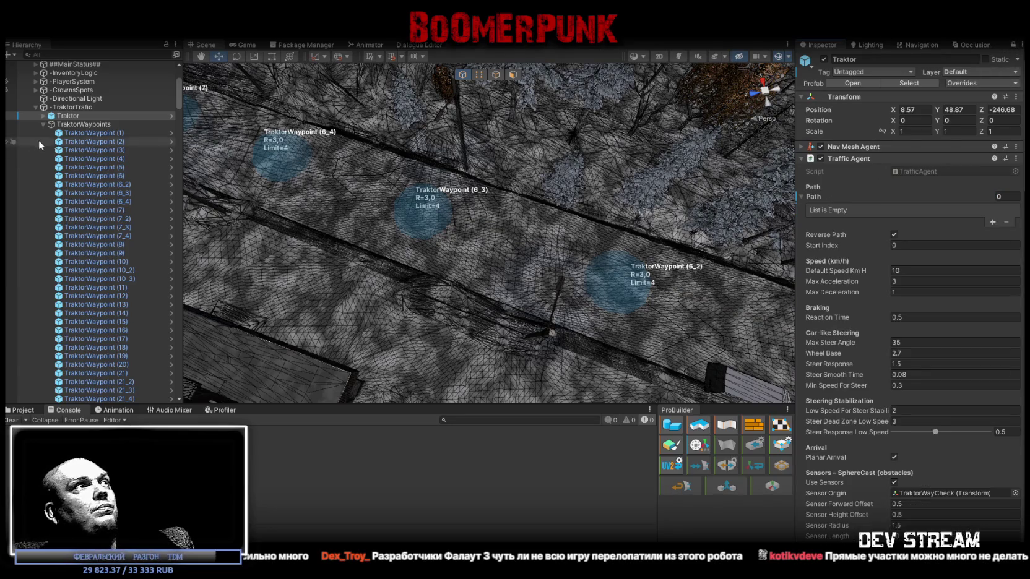
Fill the Path with all 60 TraktorWaypoints, then select and frame TraktorWaypoint (6_2)
{"action": "scroll", "coordinate": [111, 225], "scroll_direction": "down", "scroll_amount": 10}
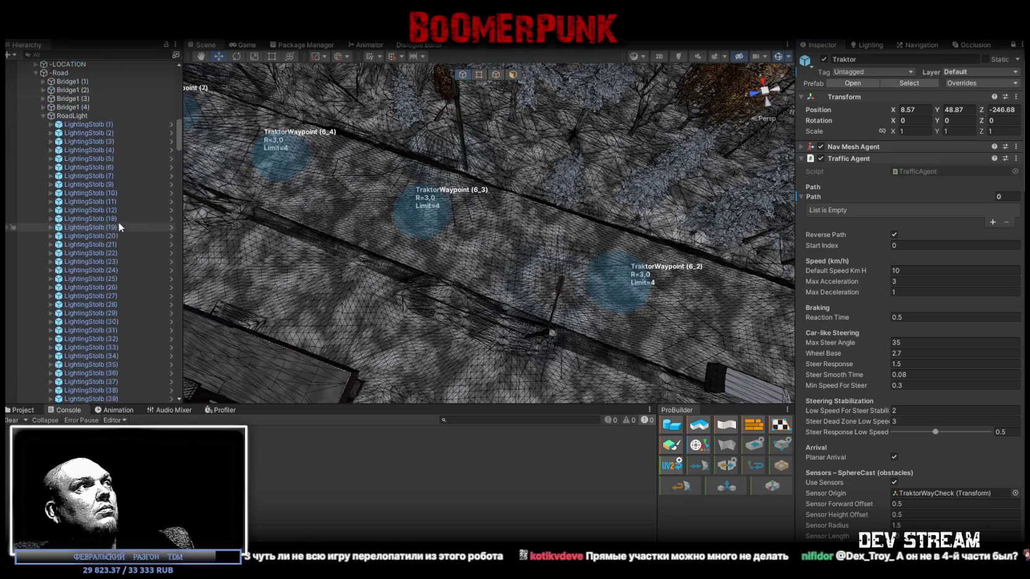
{"action": "scroll", "coordinate": [119, 217], "scroll_direction": "up", "scroll_amount": 6}
{"action": "scroll", "coordinate": [124, 208], "scroll_direction": "up", "scroll_amount": 4}
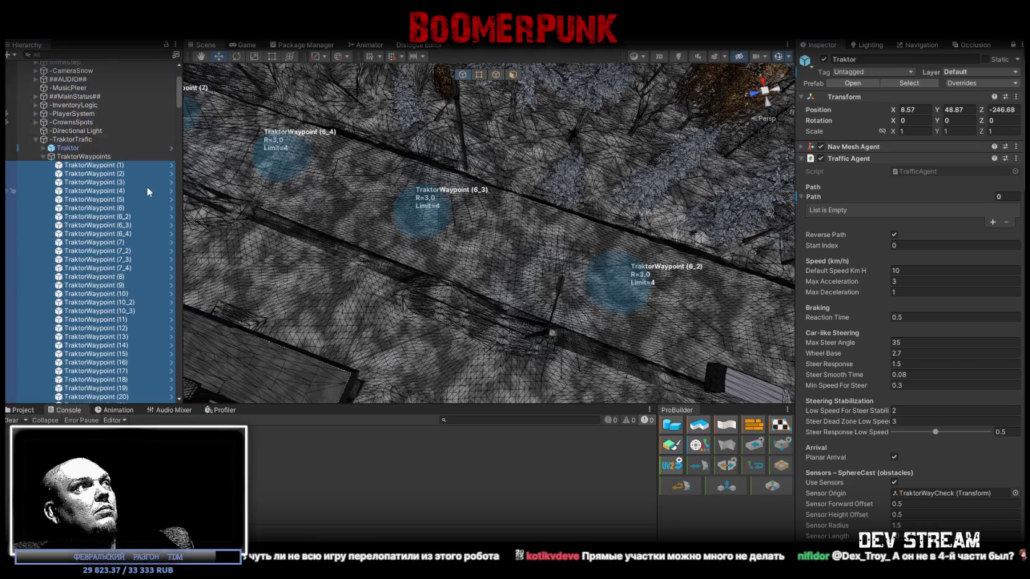
{"action": "mouse_move", "coordinate": [81, 169]}
{"action": "left_mouse_down"}
{"action": "mouse_move", "coordinate": [899, 182]}
{"action": "mouse_move", "coordinate": [819, 197]}
{"action": "left_mouse_up"}
{"action": "mouse_move", "coordinate": [721, 177]}
{"action": "left_mouse_down"}
{"action": "mouse_move", "coordinate": [815, 164]}
{"action": "mouse_move", "coordinate": [411, 219]}
{"action": "mouse_move", "coordinate": [424, 204]}
{"action": "mouse_move", "coordinate": [464, 212]}
{"action": "left_mouse_up"}
{"action": "left_click", "coordinate": [411, 223]}
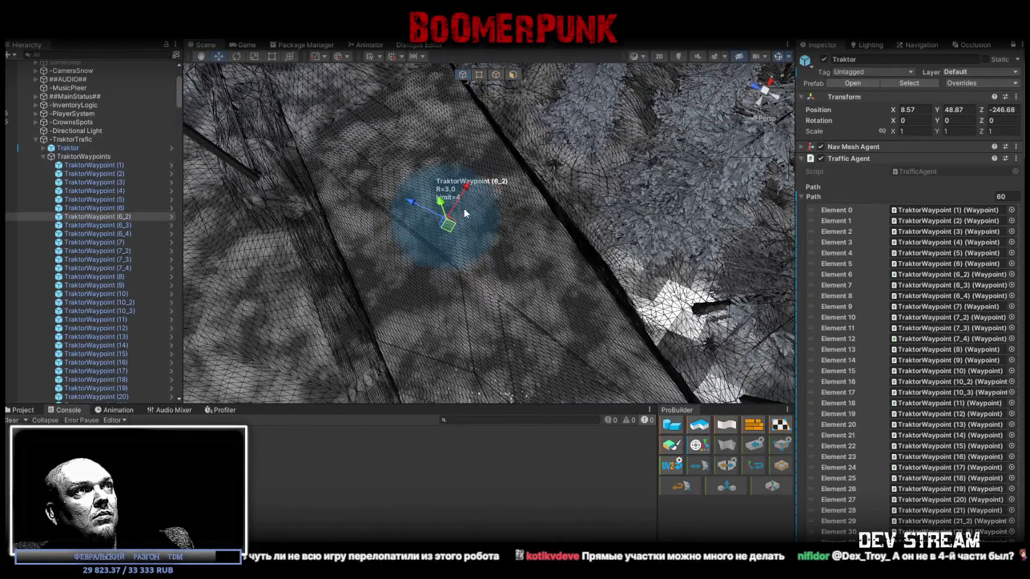
{"action": "left_click", "coordinate": [1013, 45]}
{"action": "key", "text": "f"}
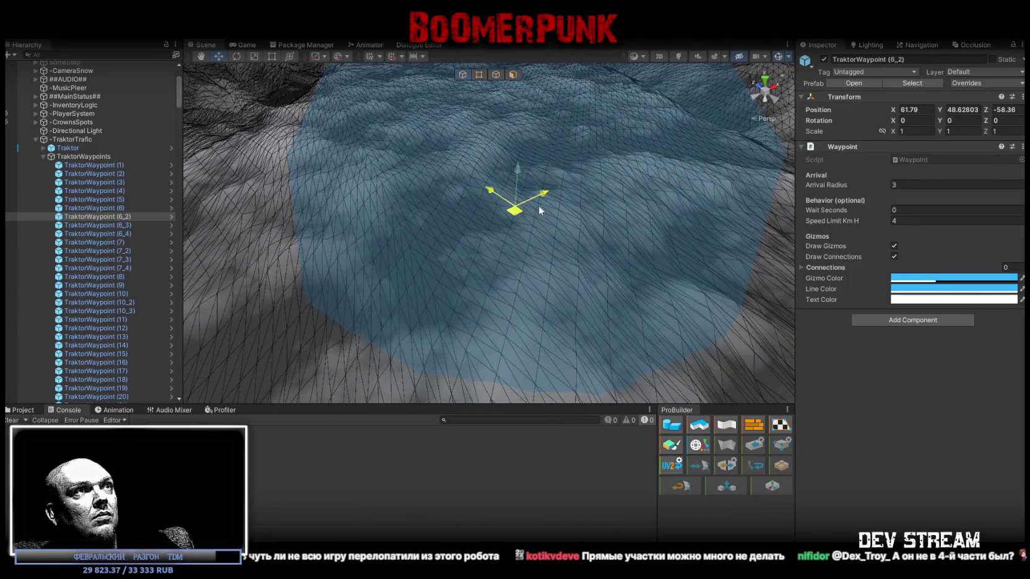
Undo the accidental move of waypoint (6_2) and the stray Traktor (1) duplicate
{"action": "mouse_move", "coordinate": [539, 210]}
{"action": "left_mouse_down"}
{"action": "mouse_move", "coordinate": [635, 196]}
{"action": "mouse_move", "coordinate": [393, 204]}
{"action": "left_mouse_up"}
{"action": "key", "text": "ctrl+z"}
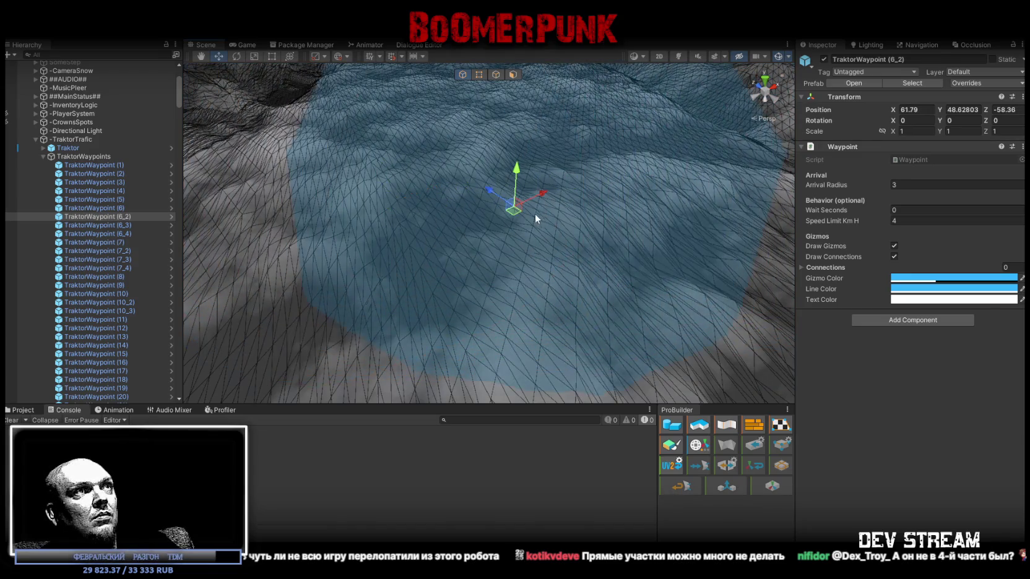
{"action": "scroll", "coordinate": [536, 219], "scroll_direction": "down", "scroll_amount": 10}
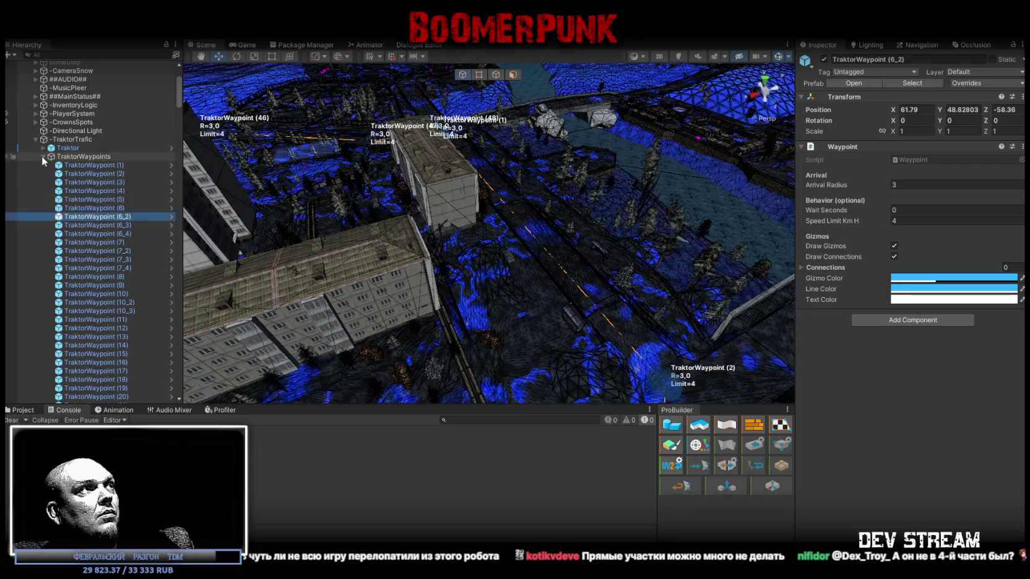
{"action": "left_click", "coordinate": [42, 156]}
{"action": "left_click", "coordinate": [68, 148]}
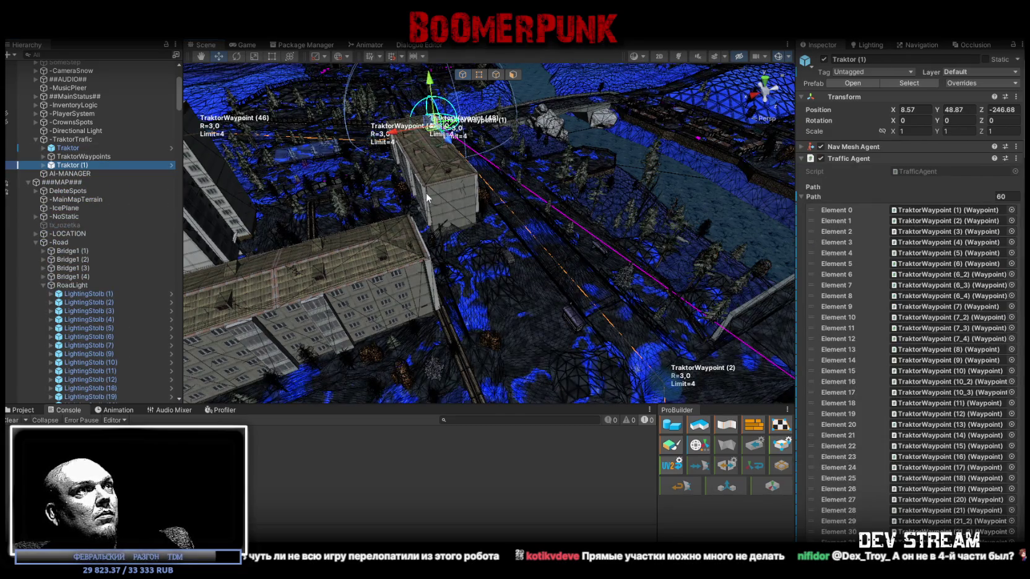
{"action": "key", "text": "ctrl+z"}
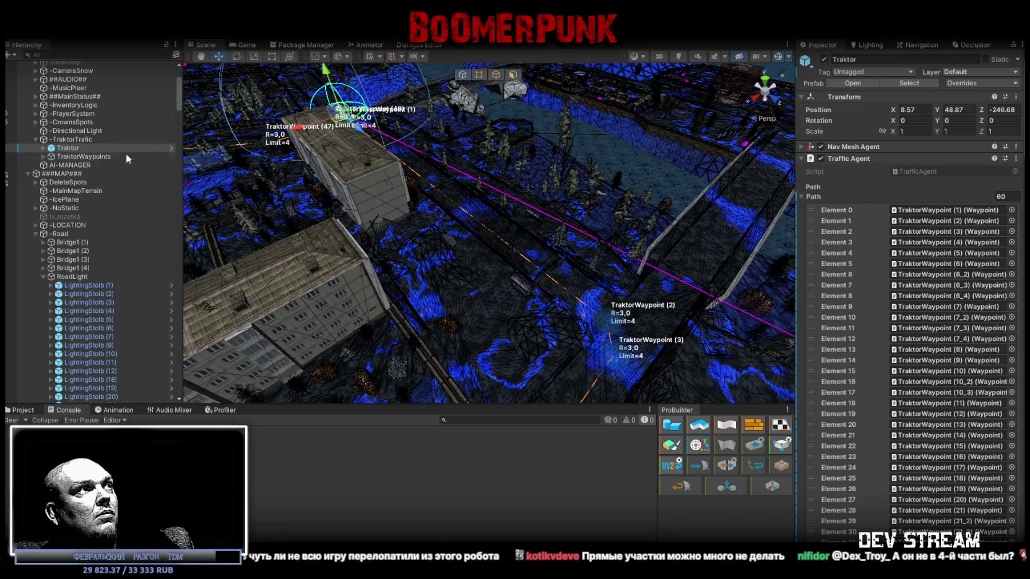
Frame the Traktor among the waypoint markers and start play mode
{"action": "left_click", "coordinate": [71, 149]}
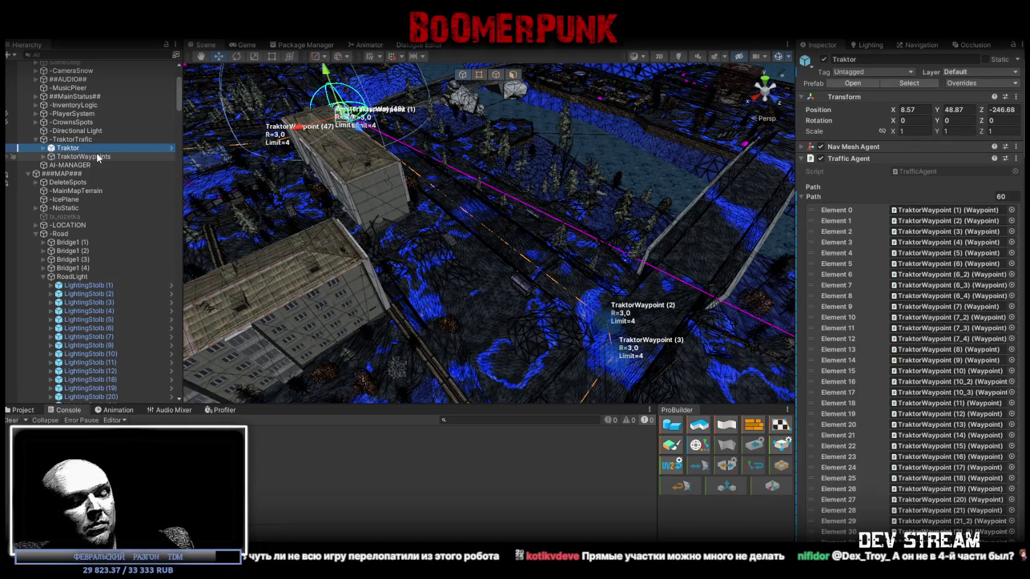
{"action": "key", "text": "f"}
{"action": "left_click_drag", "start_coordinate": [508, 155], "coordinate": [591, 151]}
{"action": "scroll", "coordinate": [588, 150], "scroll_direction": "up", "scroll_amount": 8}
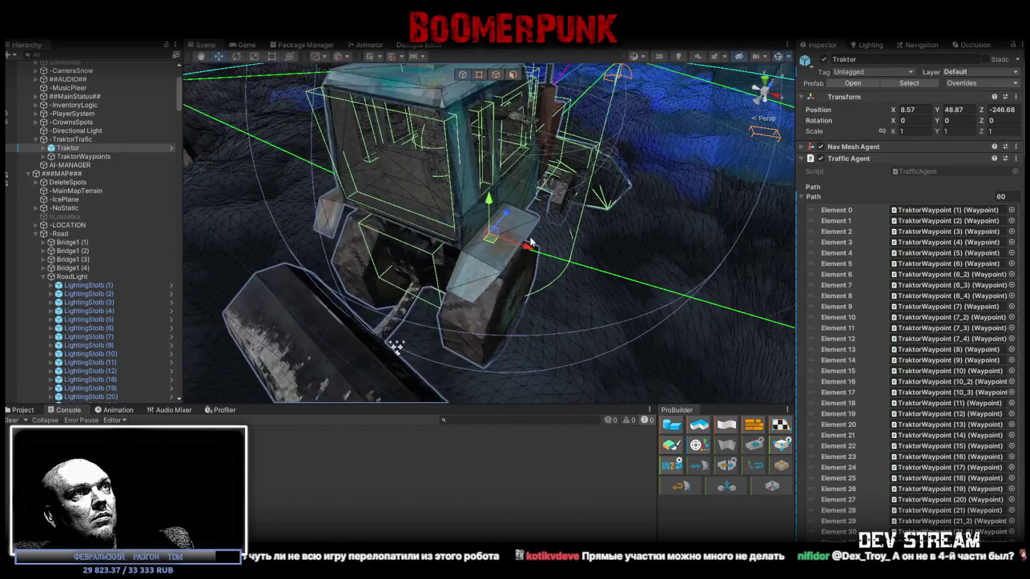
{"action": "scroll", "coordinate": [530, 240], "scroll_direction": "down", "scroll_amount": 8}
{"action": "mouse_move", "coordinate": [531, 240]}
{"action": "left_mouse_down"}
{"action": "mouse_move", "coordinate": [519, 223]}
{"action": "mouse_move", "coordinate": [551, 215]}
{"action": "mouse_move", "coordinate": [544, 204]}
{"action": "left_mouse_up"}
{"action": "left_click", "coordinate": [498, 45]}
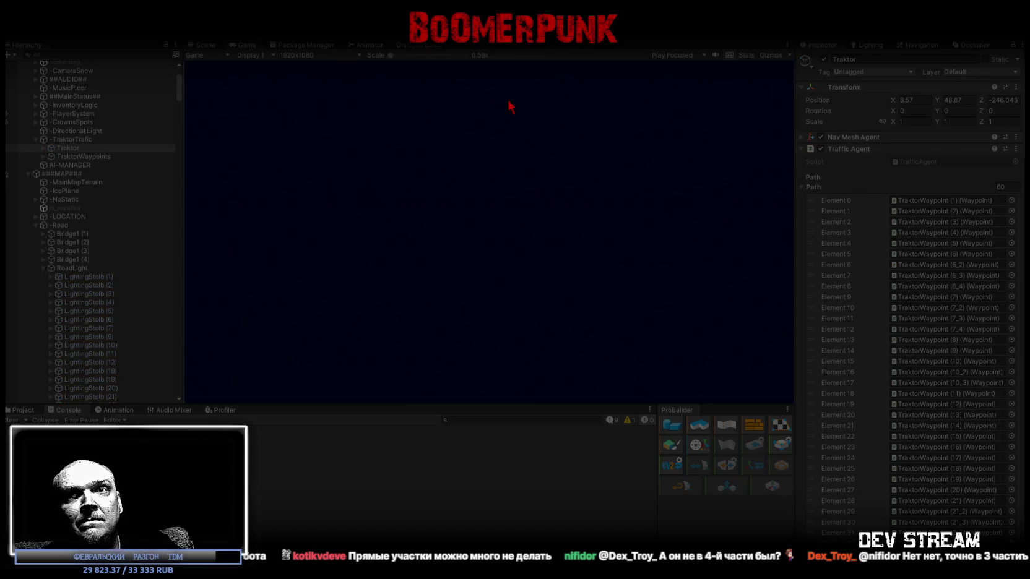
Watch the tractor drive in a maximized Scene view, then exit play mode with Ctrl+P
{"action": "left_click", "coordinate": [210, 44]}
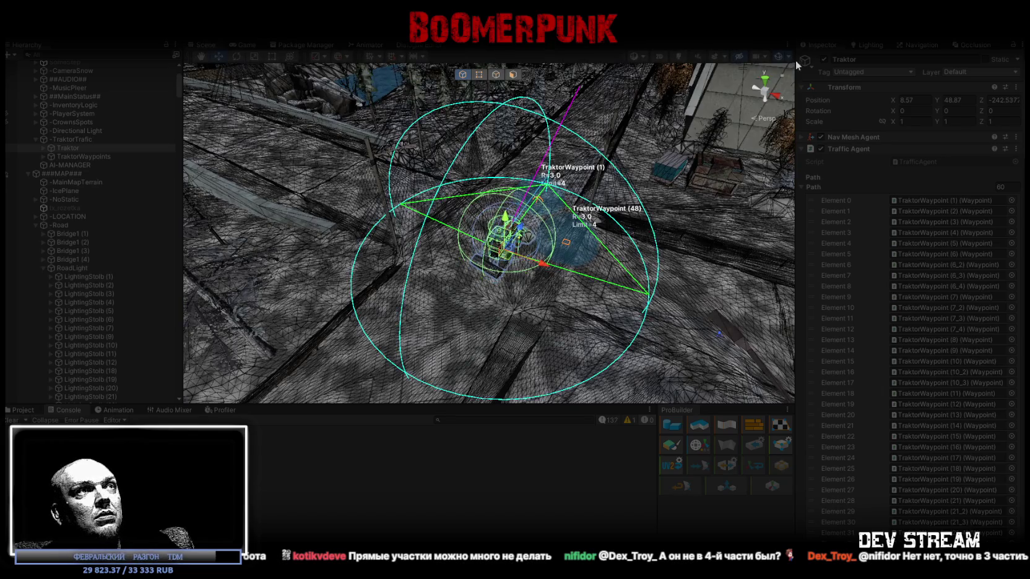
{"action": "double_click", "coordinate": [209, 44]}
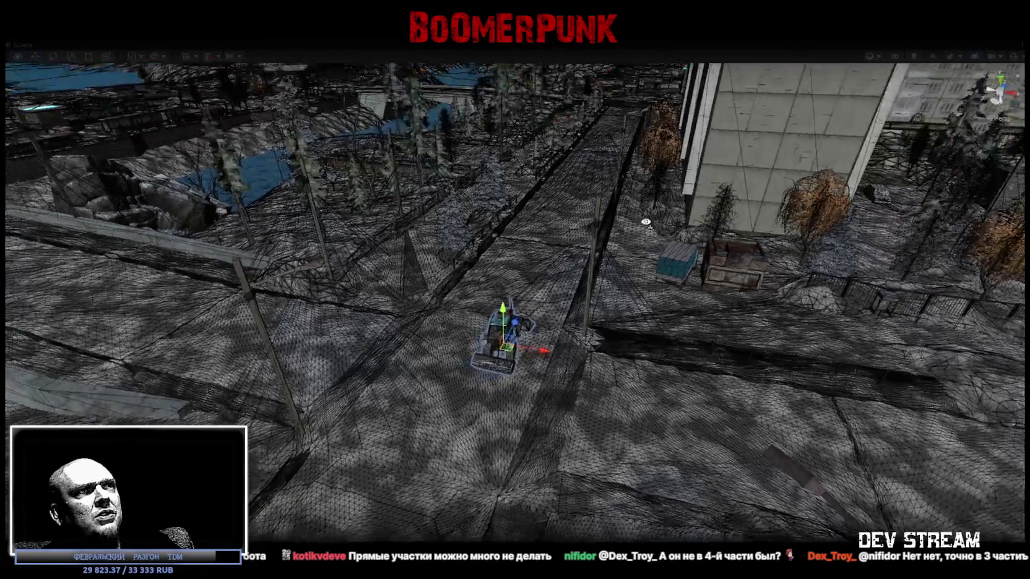
{"action": "key", "text": "f"}
{"action": "scroll", "coordinate": [548, 309], "scroll_direction": "down", "scroll_amount": 10}
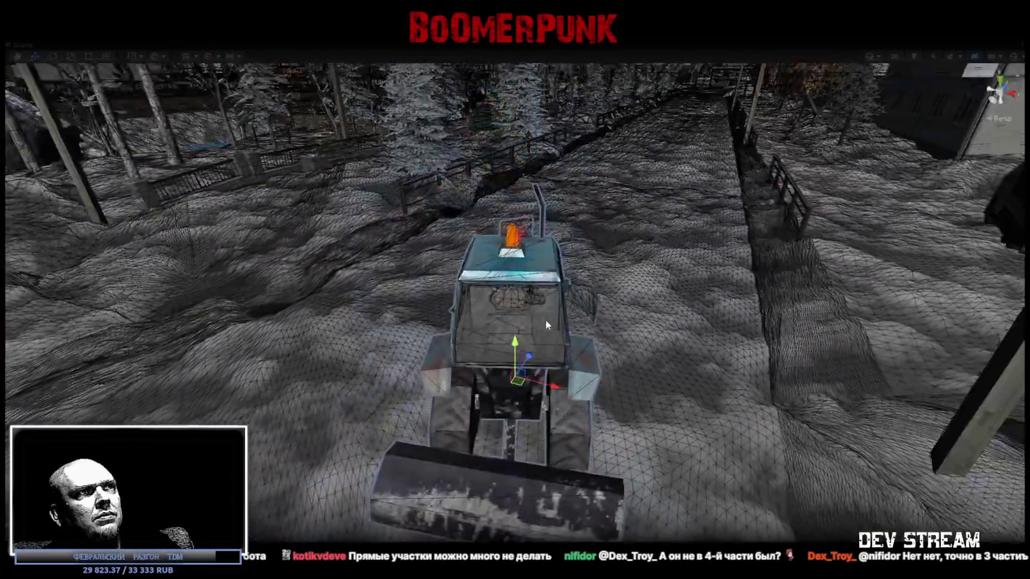
{"action": "scroll", "coordinate": [550, 291], "scroll_direction": "up", "scroll_amount": 1}
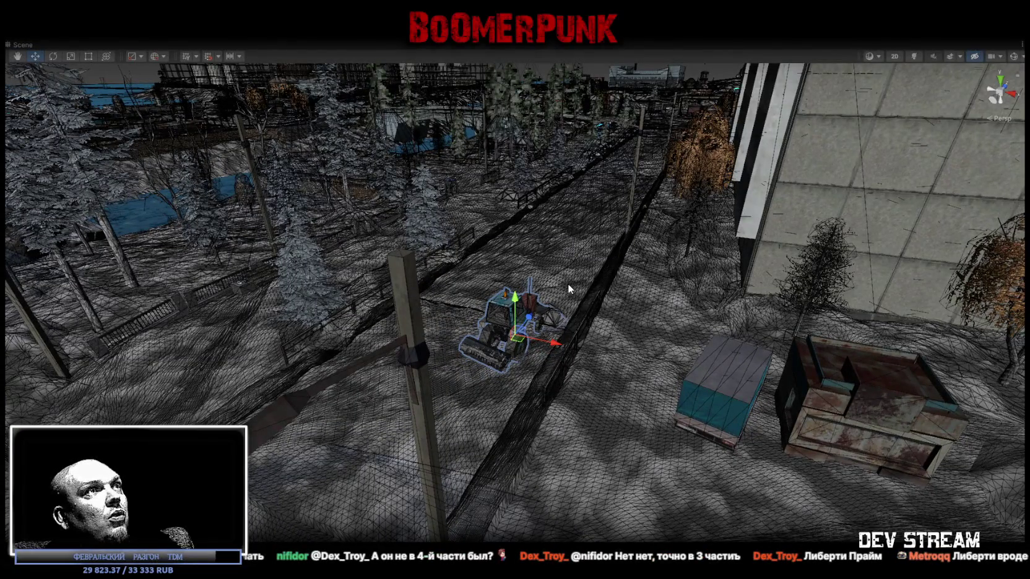
{"action": "key", "text": "ctrl+p"}
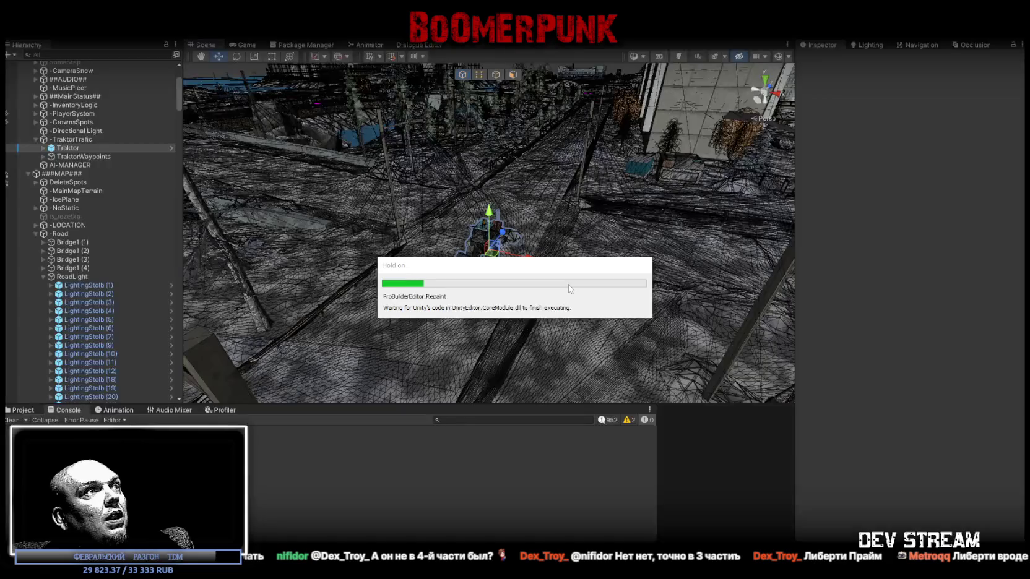
Select the waypoint range, then inspect the Traktor and its TraktorBase mesh
{"action": "left_click", "coordinate": [89, 285]}
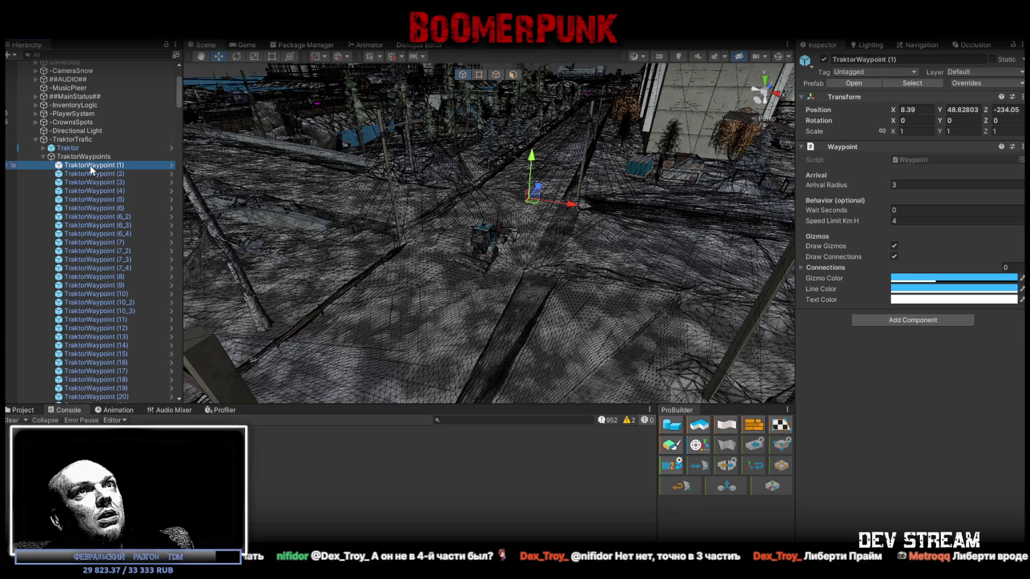
{"action": "scroll", "coordinate": [13, 334], "scroll_direction": "down", "scroll_amount": 10}
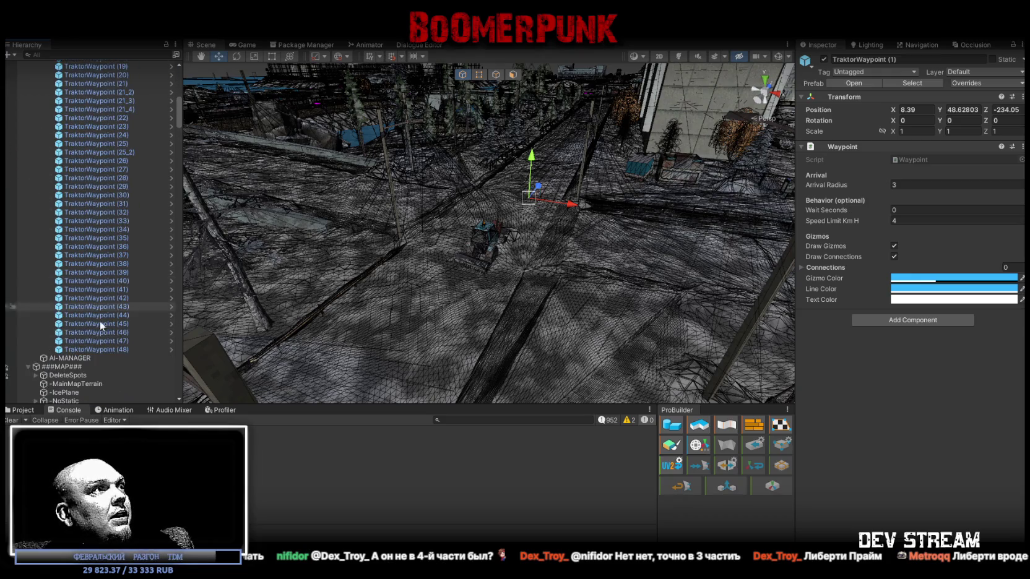
{"action": "left_click", "coordinate": [114, 349], "text": "shift"}
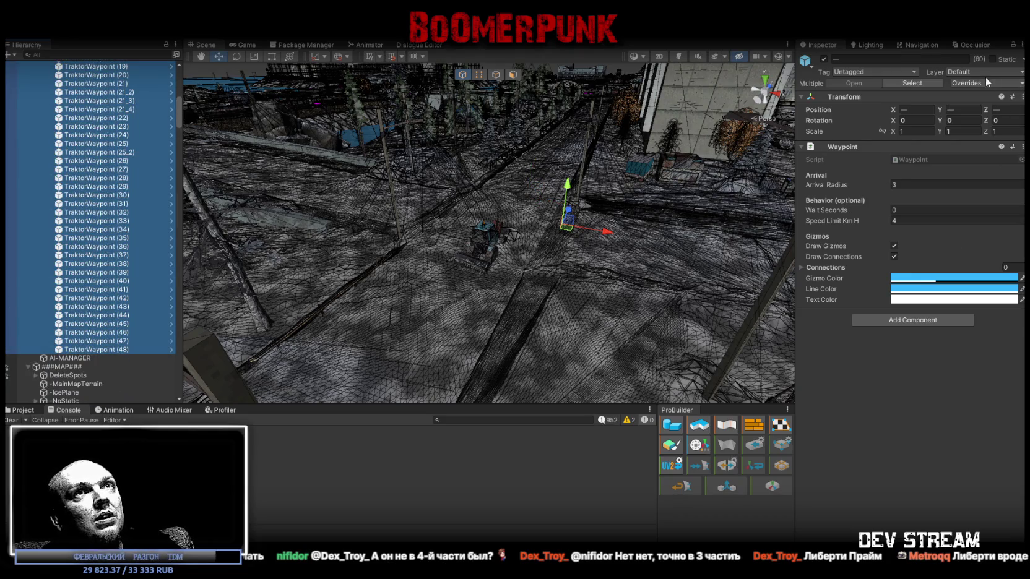
{"action": "scroll", "coordinate": [125, 172], "scroll_direction": "up", "scroll_amount": 15}
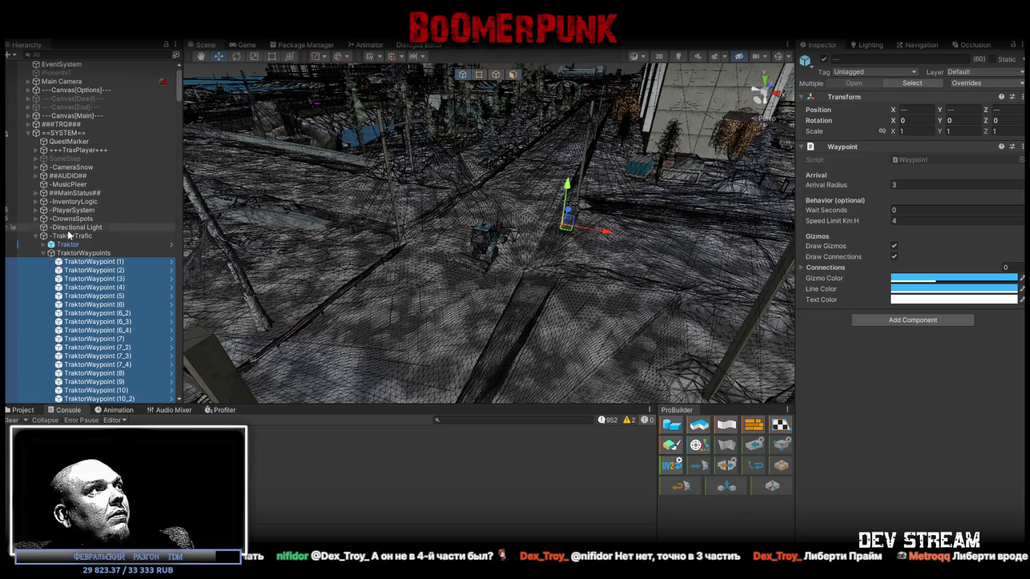
{"action": "left_click", "coordinate": [66, 245]}
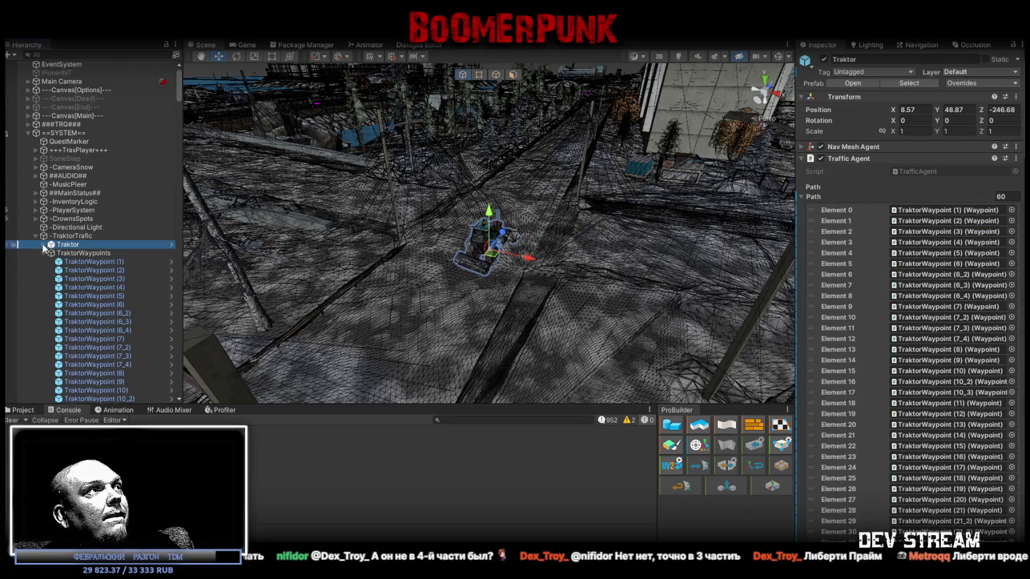
{"action": "left_click", "coordinate": [42, 245]}
{"action": "left_click", "coordinate": [81, 261]}
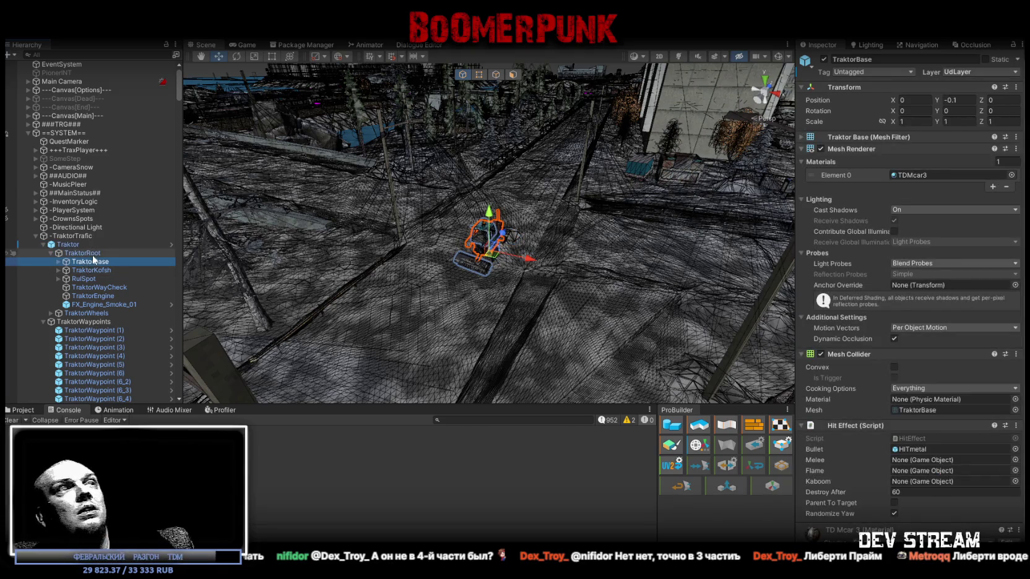
Select TraktorWaypoint (1) through (48) and set their Layer to Ignore Raycast
{"action": "left_click", "coordinate": [90, 333]}
{"action": "scroll", "coordinate": [96, 328], "scroll_direction": "down", "scroll_amount": 15}
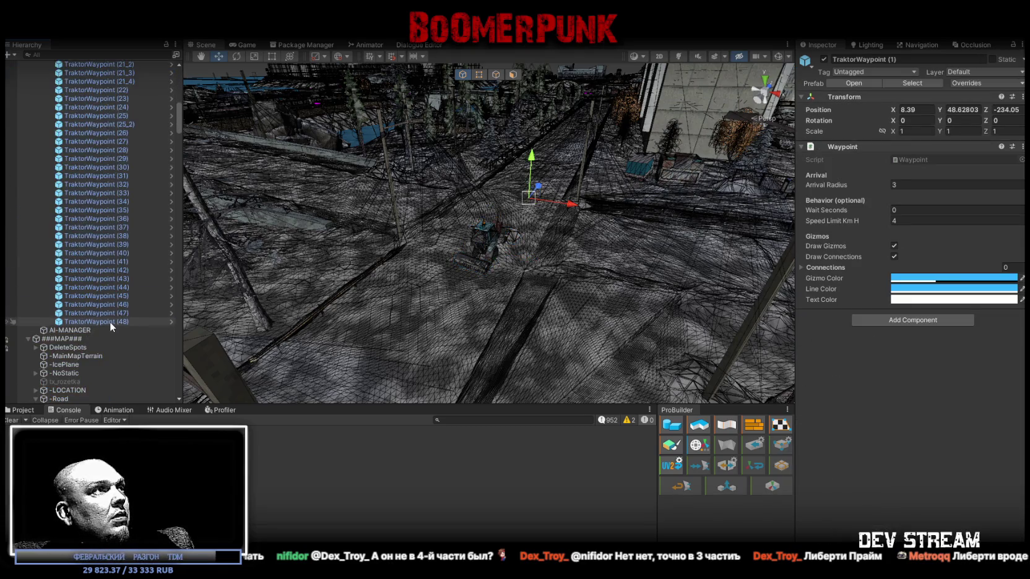
{"action": "left_click", "coordinate": [111, 320], "text": "shift"}
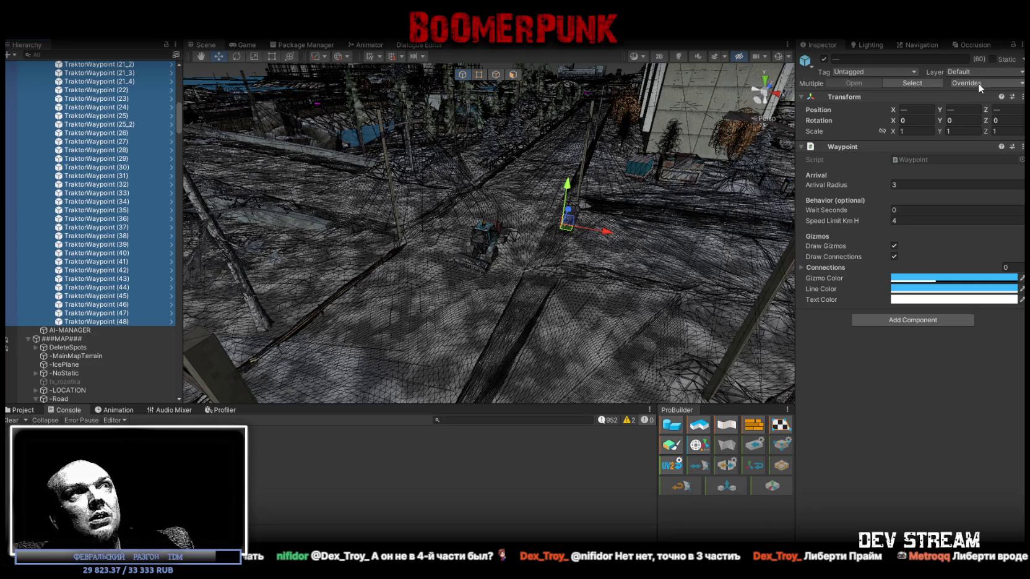
{"action": "scroll", "coordinate": [144, 160], "scroll_direction": "up", "scroll_amount": 15}
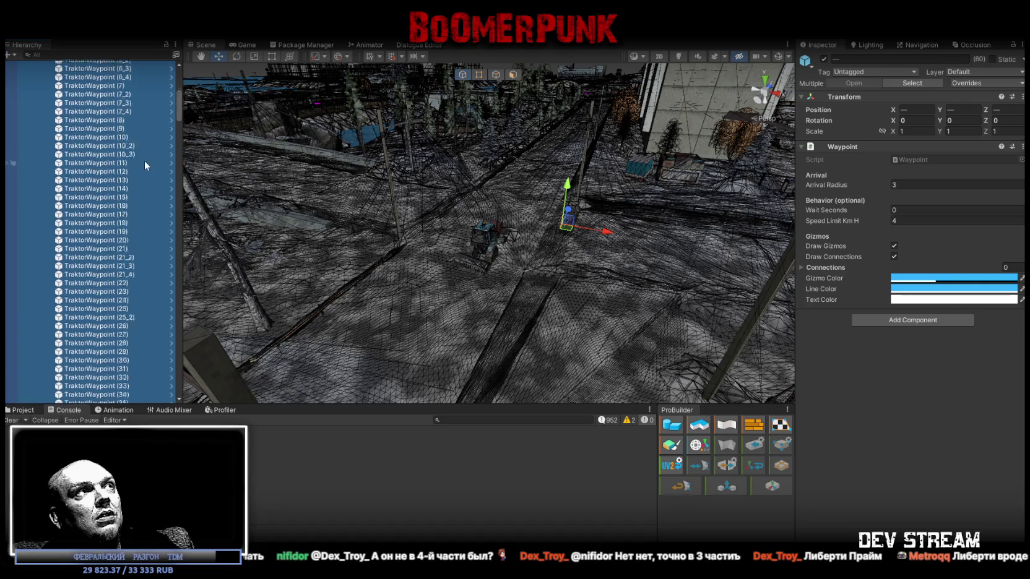
{"action": "left_click", "coordinate": [984, 83]}
{"action": "left_click", "coordinate": [987, 73]}
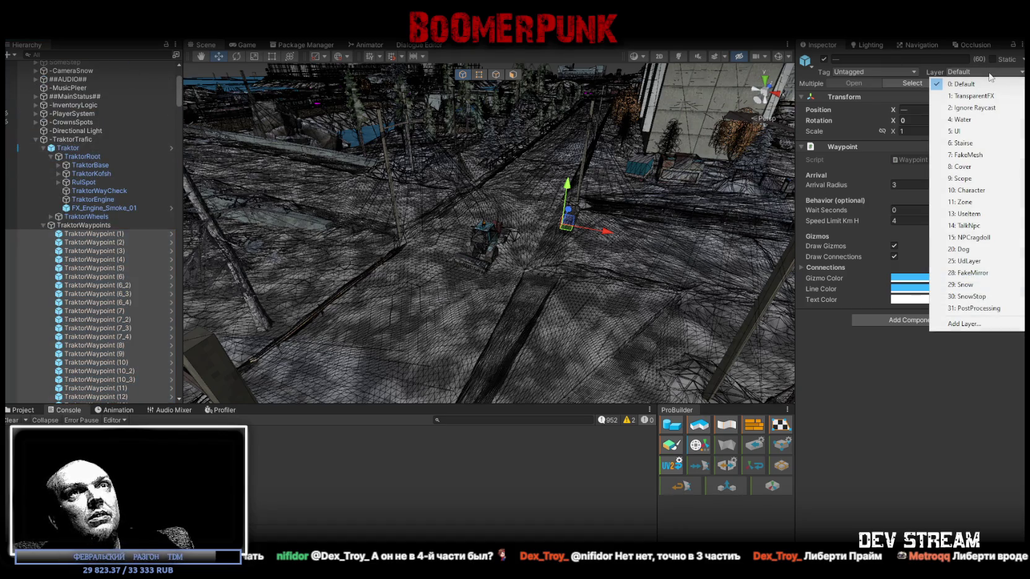
{"action": "left_click", "coordinate": [986, 109]}
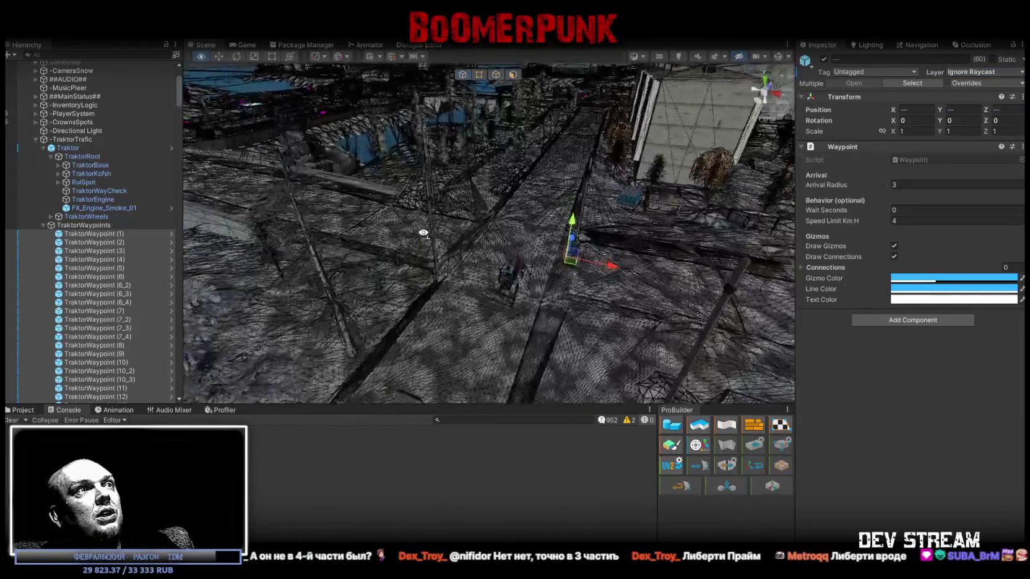
{"action": "left_click_drag", "start_coordinate": [423, 233], "coordinate": [887, 110]}
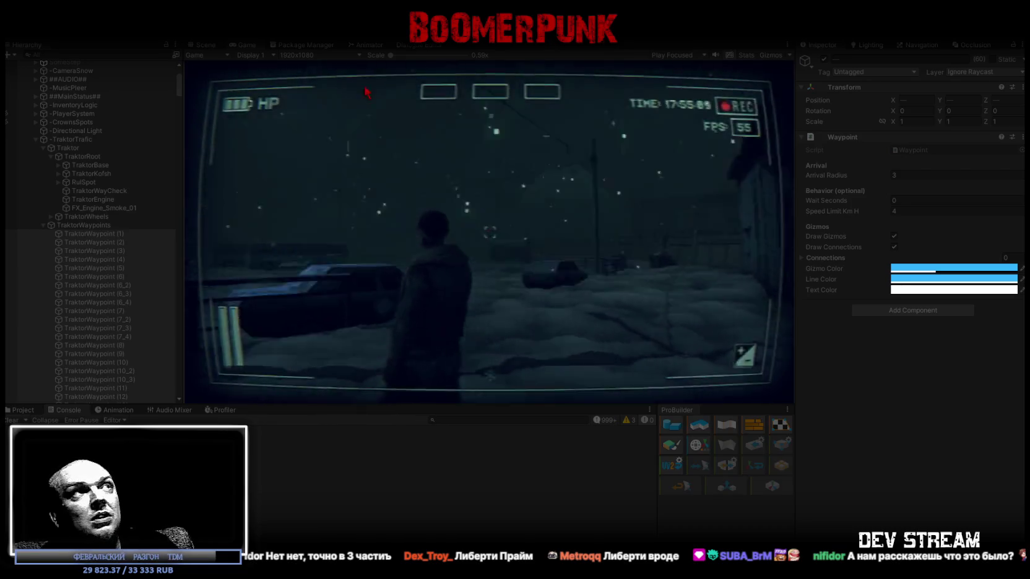
Switch to the Scene view during play and frame the Traktor to watch it drive
{"action": "left_click", "coordinate": [206, 44]}
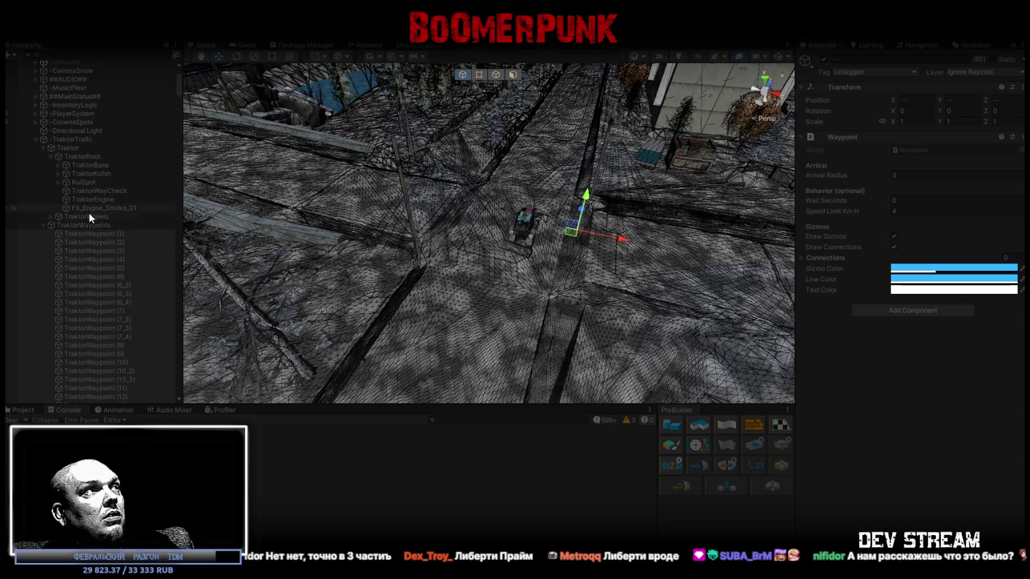
{"action": "double_click", "coordinate": [74, 151]}
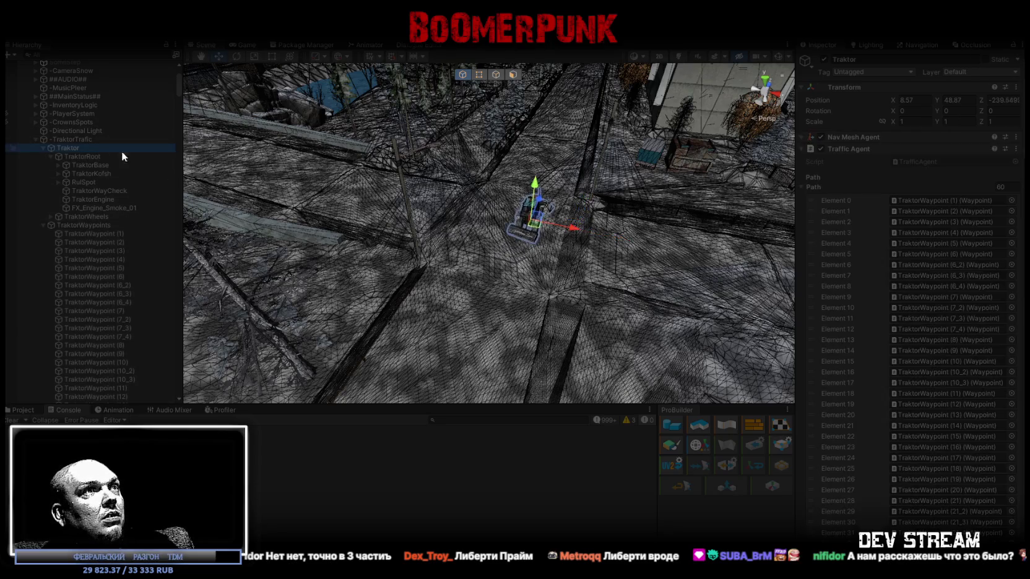
{"action": "scroll", "coordinate": [557, 274], "scroll_direction": "down", "scroll_amount": 5}
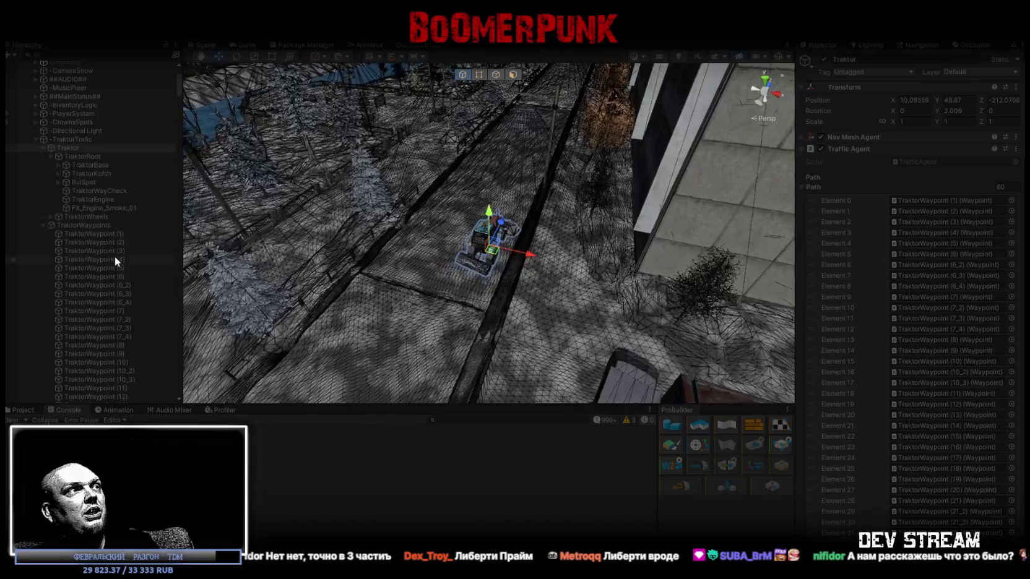
{"action": "left_click", "coordinate": [112, 234]}
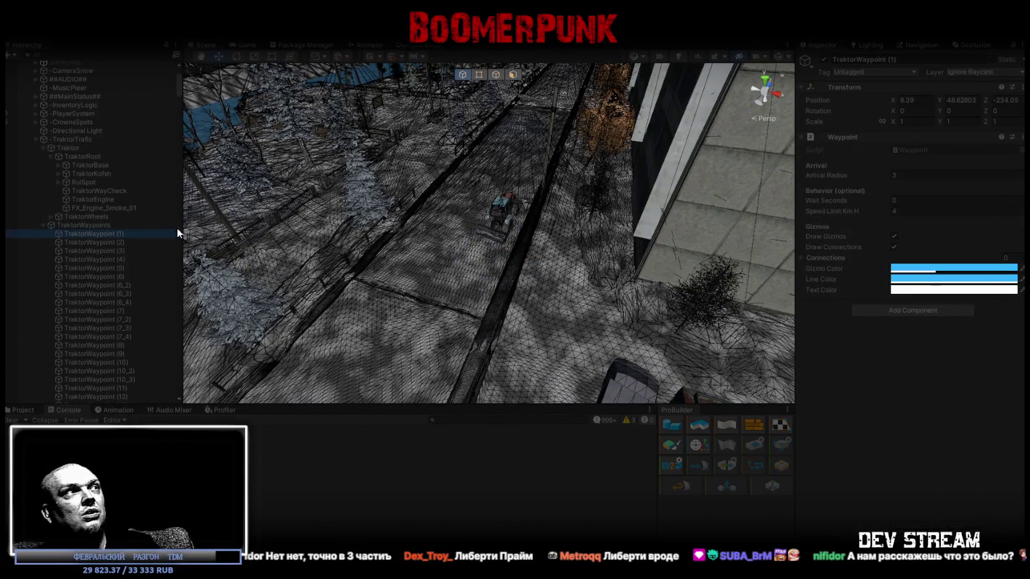
{"action": "left_click", "coordinate": [73, 148]}
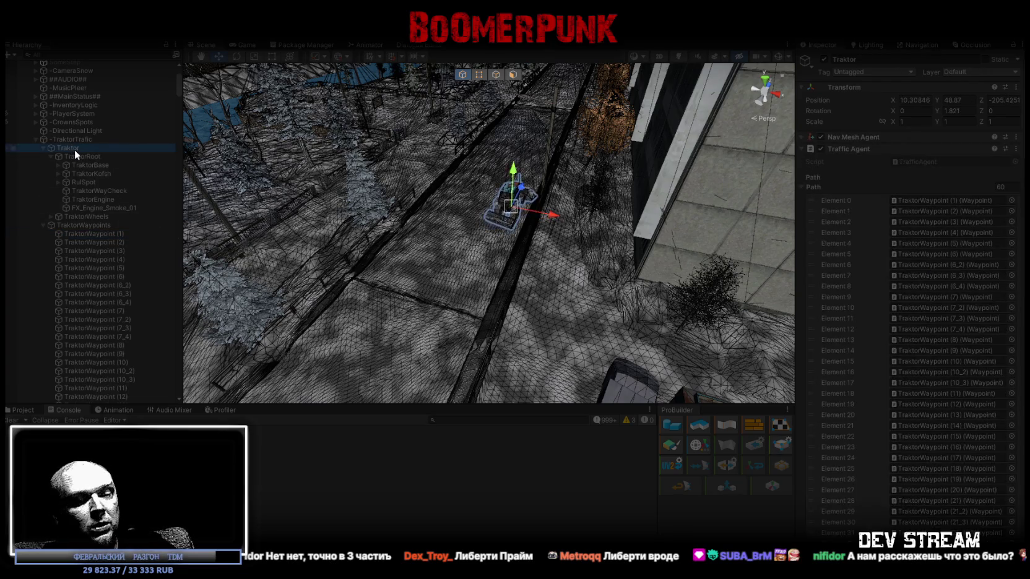
{"action": "double_click", "coordinate": [75, 148]}
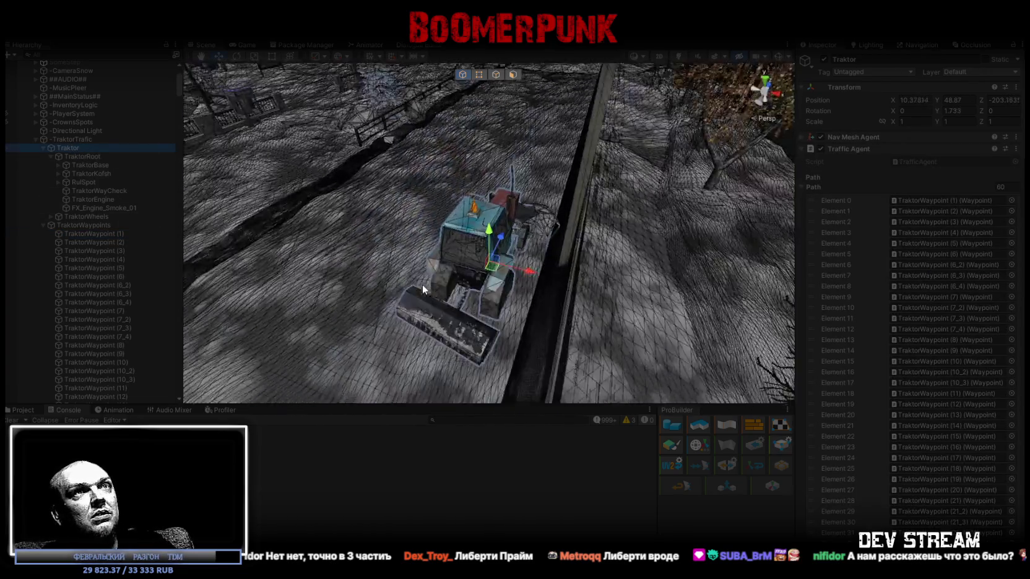
{"action": "scroll", "coordinate": [803, 189], "scroll_direction": "down", "scroll_amount": 15}
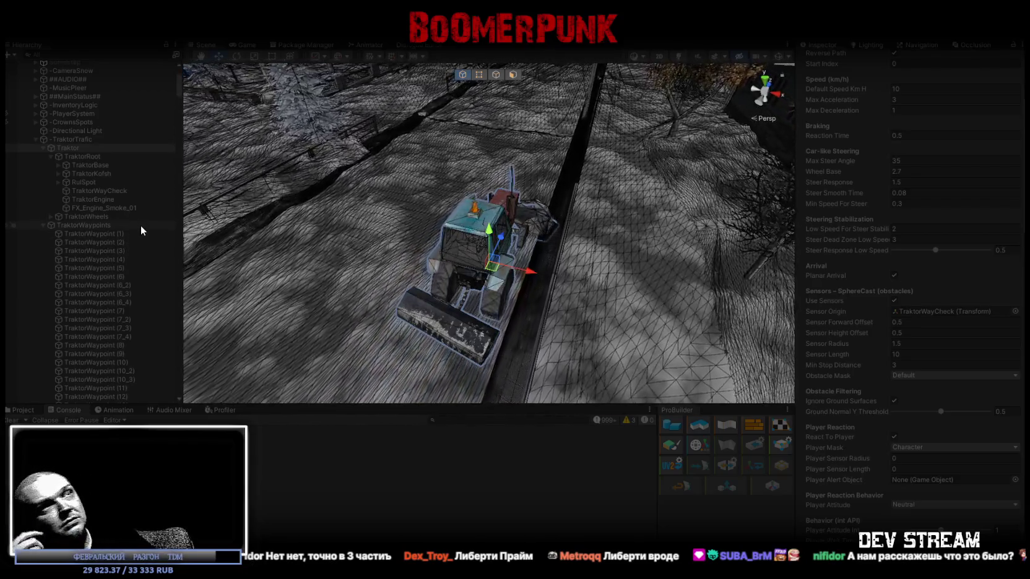
{"action": "left_click", "coordinate": [113, 243]}
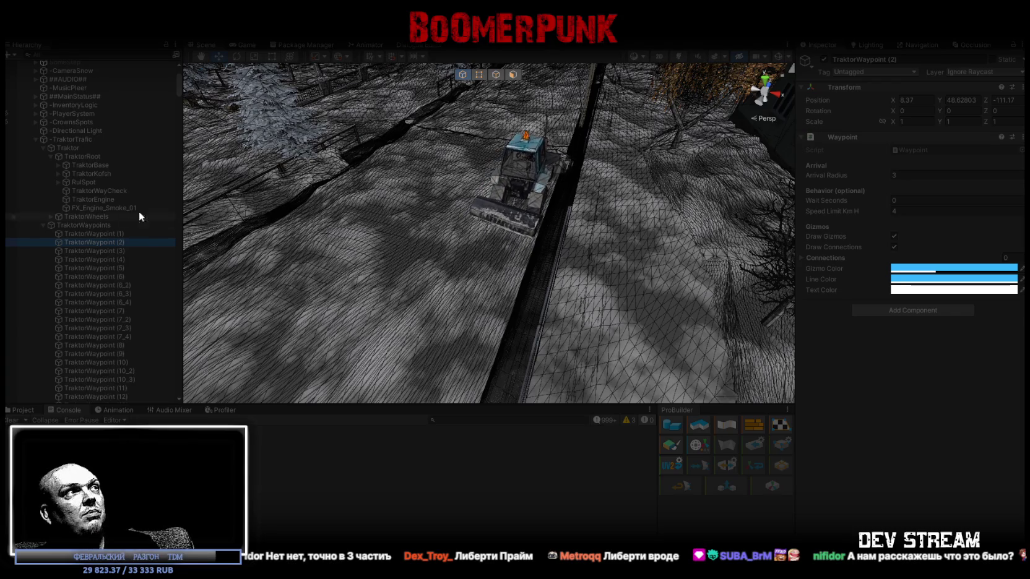
{"action": "left_click", "coordinate": [87, 149]}
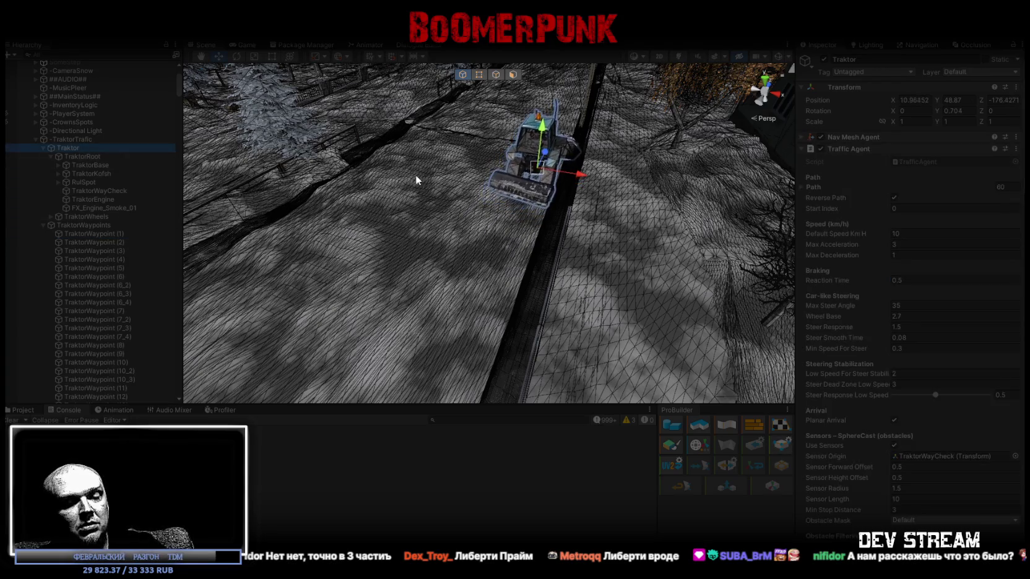
Follow the tractor in a maximized Scene view and drag it right into the pipeline
{"action": "key", "text": "f"}
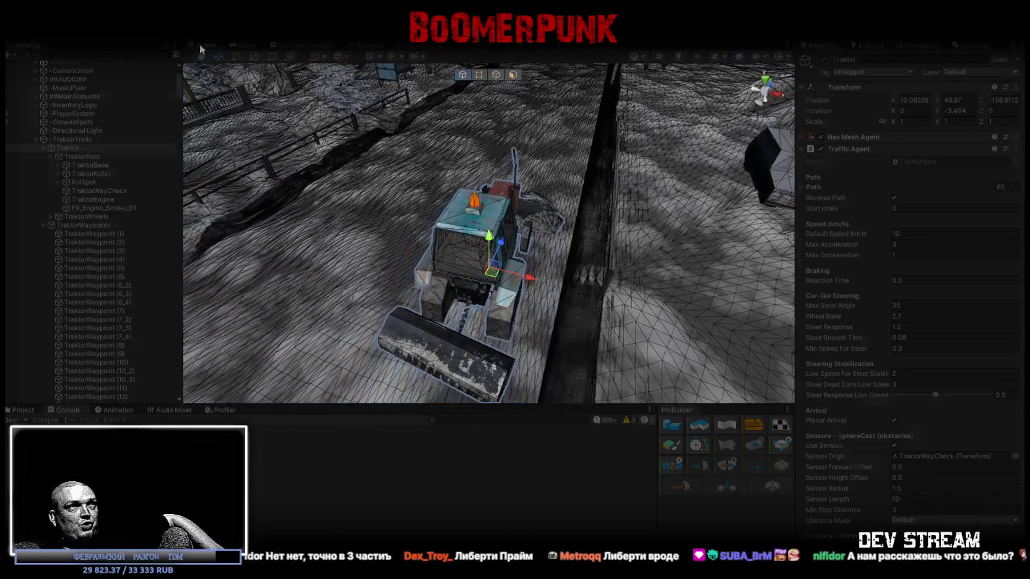
{"action": "double_click", "coordinate": [200, 45]}
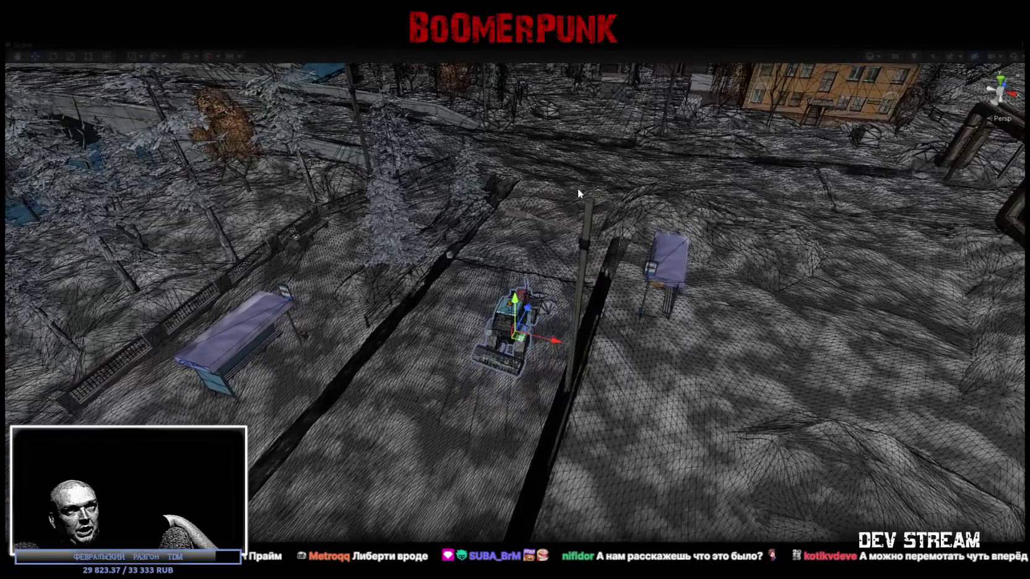
{"action": "mouse_move", "coordinate": [530, 315]}
{"action": "left_mouse_down"}
{"action": "mouse_move", "coordinate": [573, 290]}
{"action": "mouse_move", "coordinate": [603, 229]}
{"action": "mouse_move", "coordinate": [596, 171]}
{"action": "mouse_move", "coordinate": [597, 264]}
{"action": "left_mouse_up"}
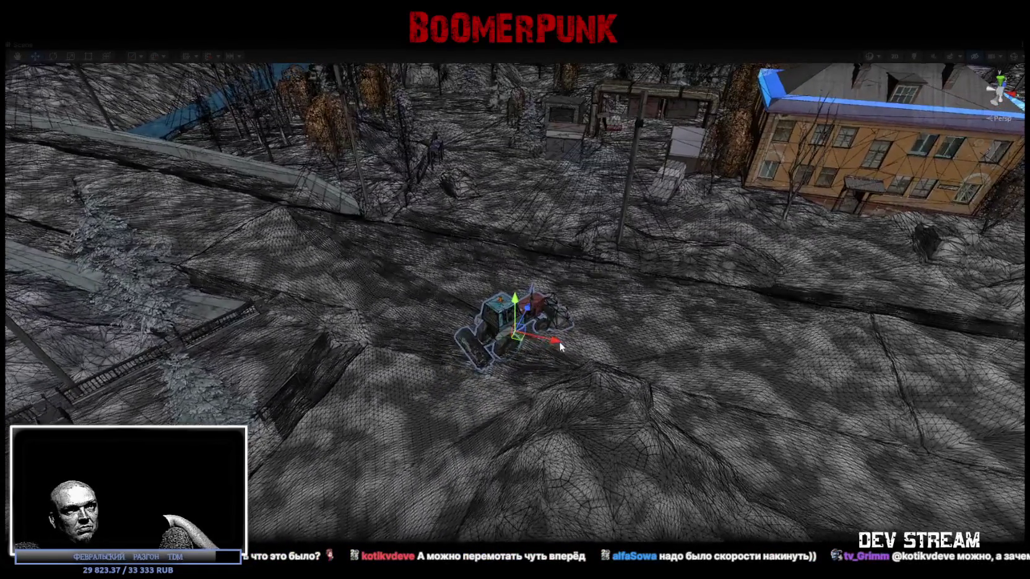
{"action": "left_click_drag", "start_coordinate": [556, 344], "coordinate": [907, 413]}
{"action": "mouse_move", "coordinate": [604, 370]}
{"action": "left_mouse_down"}
{"action": "mouse_move", "coordinate": [720, 378]}
{"action": "mouse_move", "coordinate": [683, 377]}
{"action": "mouse_move", "coordinate": [809, 432]}
{"action": "mouse_move", "coordinate": [779, 440]}
{"action": "left_mouse_up"}
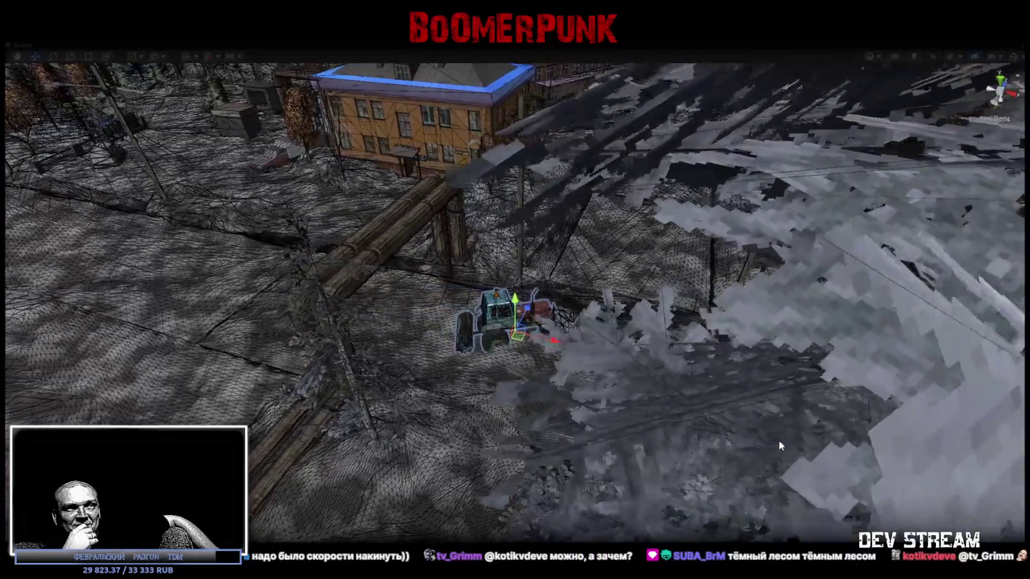